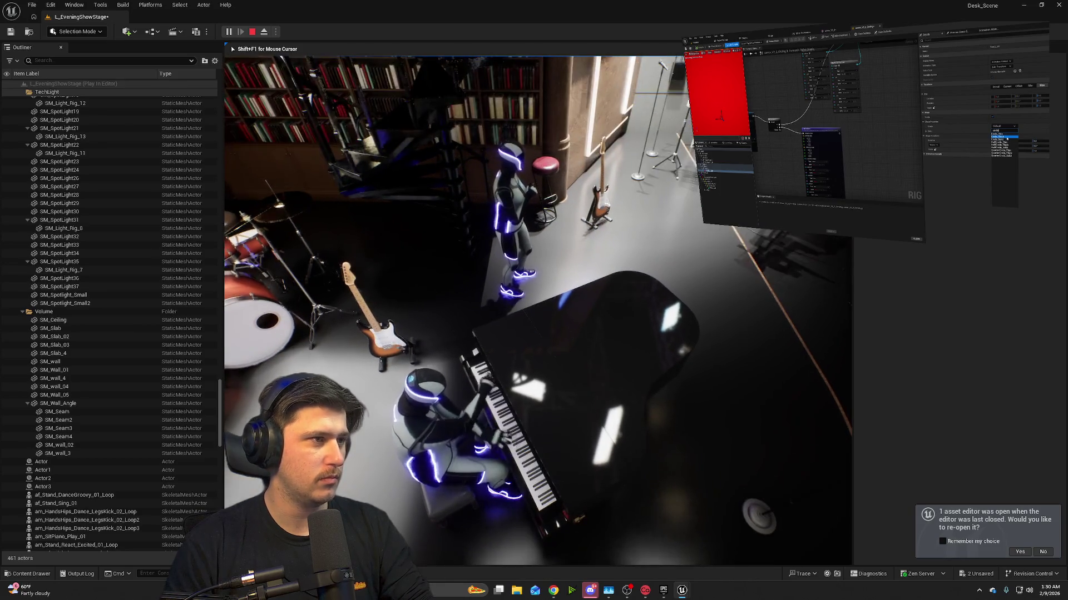
# - Stop the preview, nudge af_Stand_Sing_01 slightly left on the stage, and frame it in view
pyautogui.press('Escape')
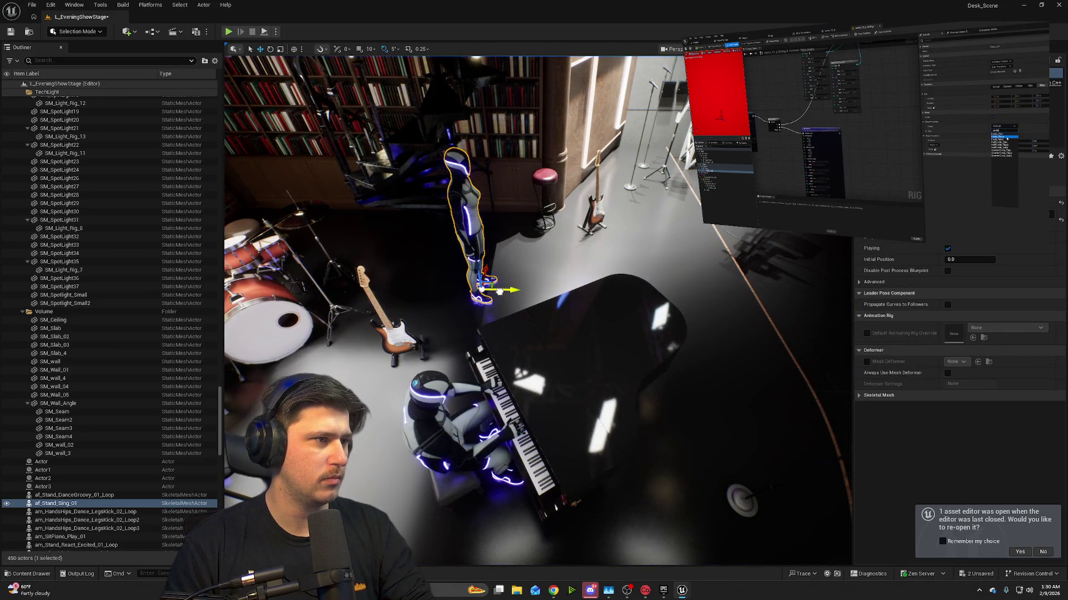
pyautogui.moveTo(499, 291); pyautogui.dragTo(488, 292)
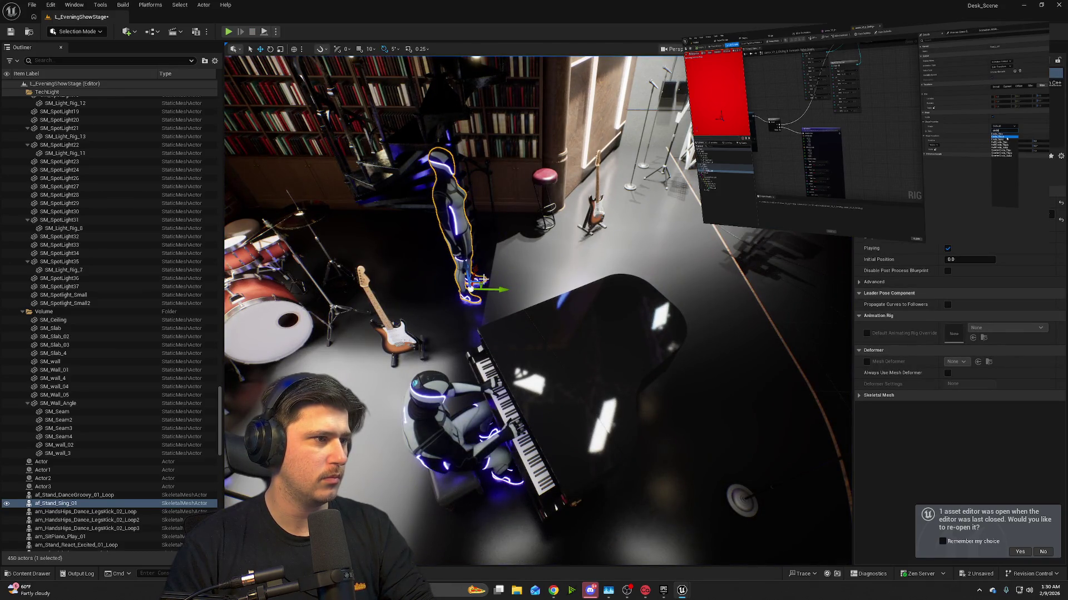
pyautogui.press('f')
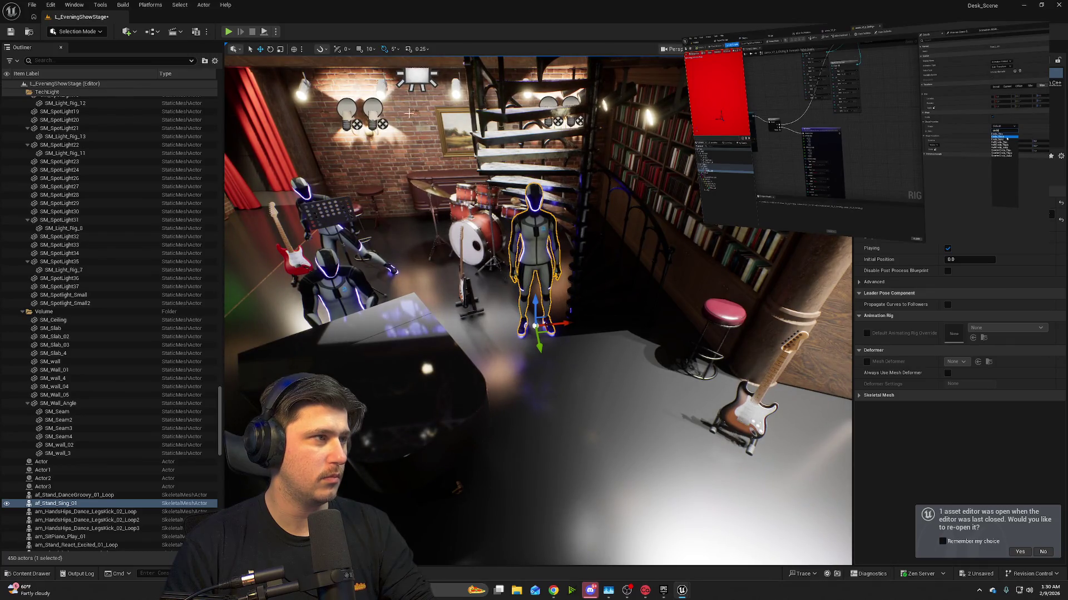
# - Run the level in Play mode with the viewport in control, then stop it
pyautogui.click(228, 32)
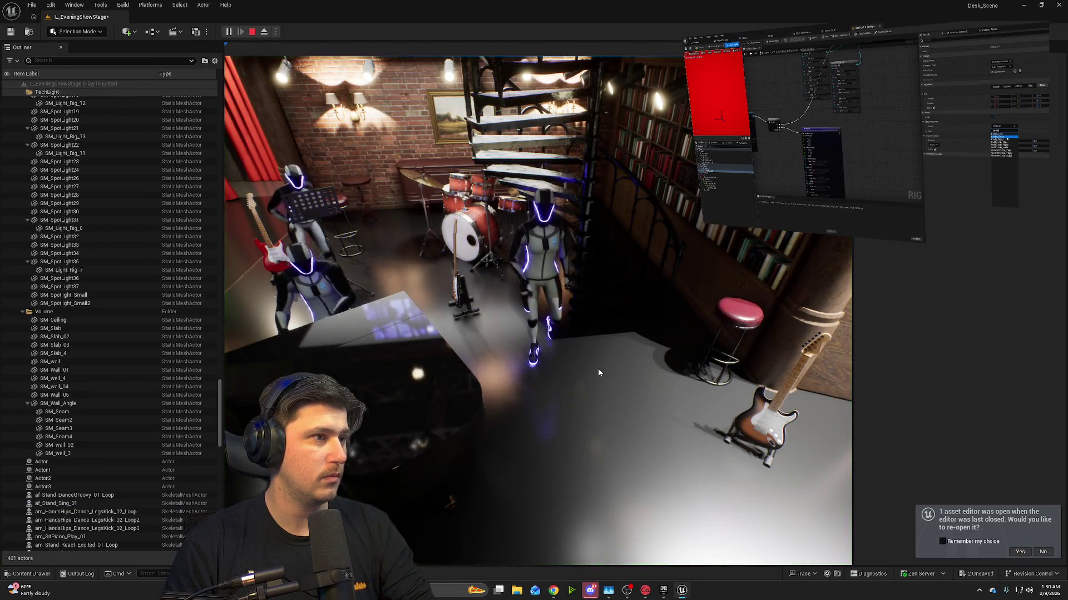
pyautogui.click(599, 371)
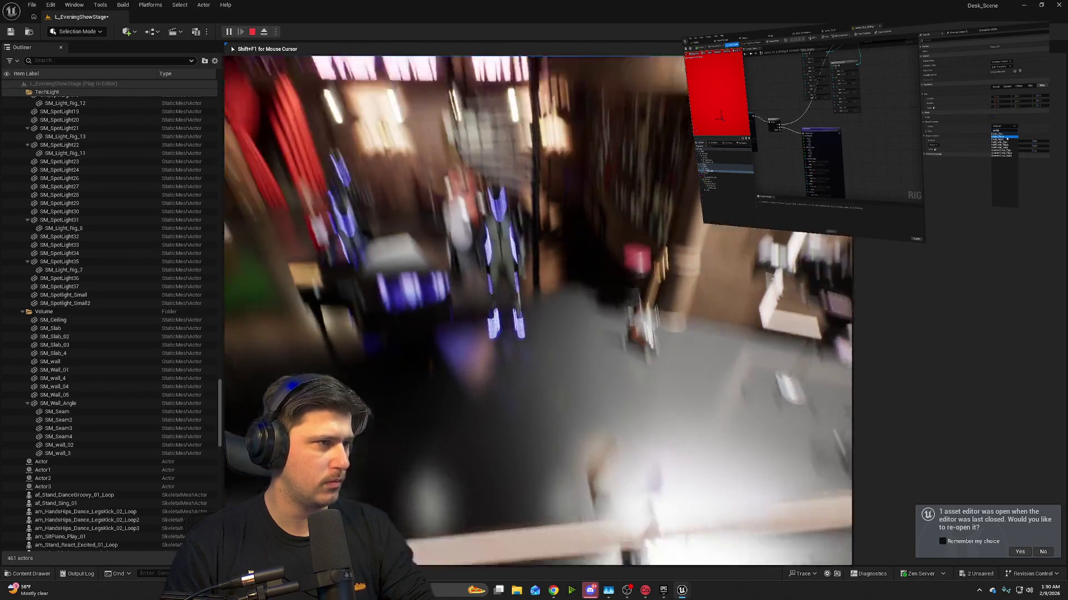
pyautogui.press('Escape')
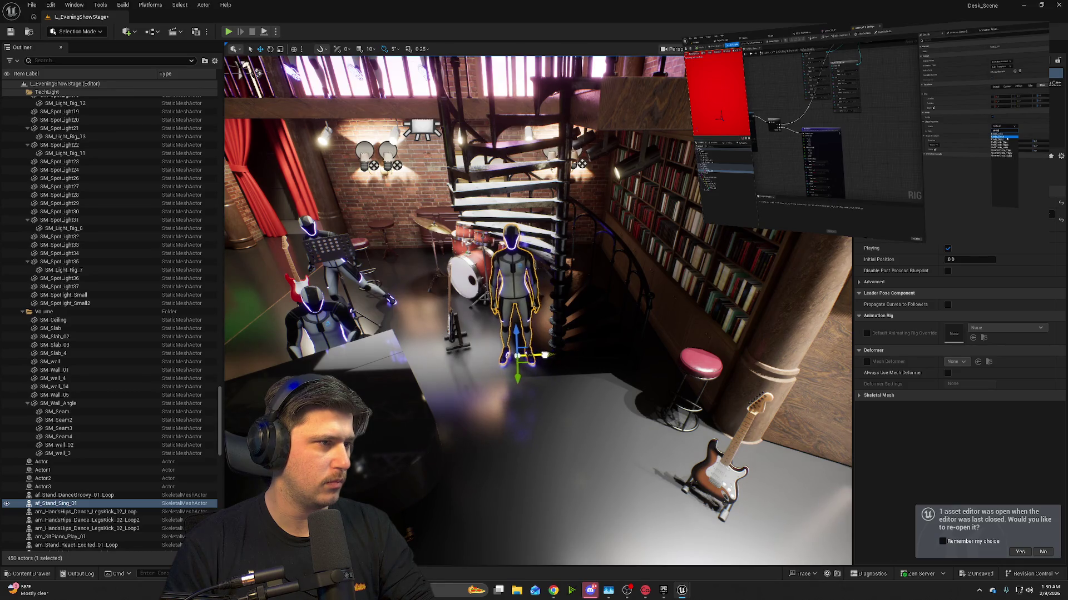
# - Fly in beside the singing mannequin, play-test the stage again, then bring up the Content Browser
pyautogui.moveTo(538, 355)
pyautogui.mouseDown()
pyautogui.moveTo(481, 332)
pyautogui.moveTo(542, 359)
pyautogui.mouseUp()
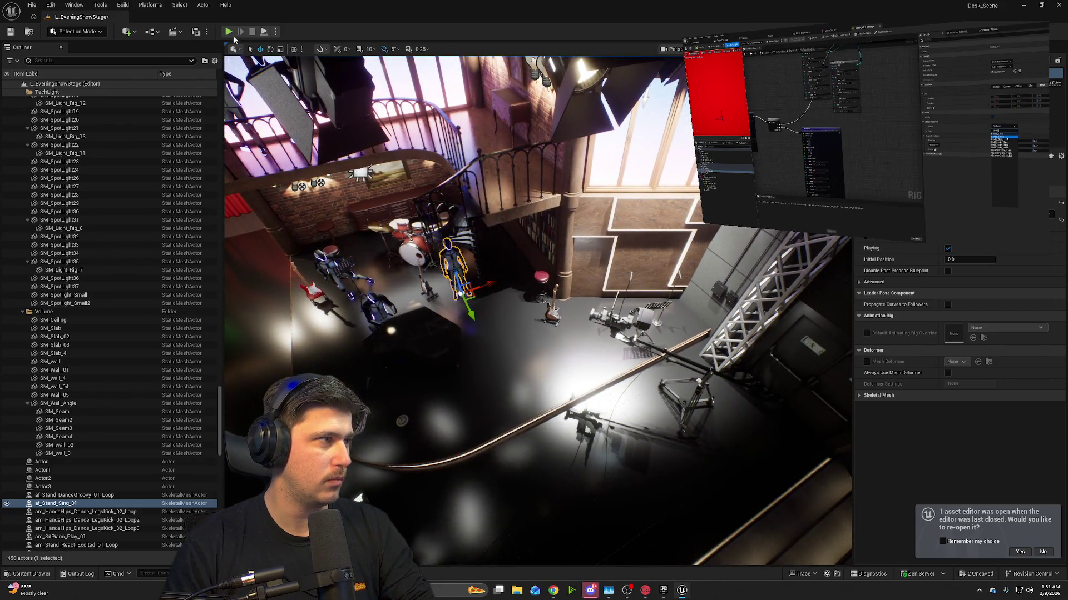
pyautogui.click(228, 32)
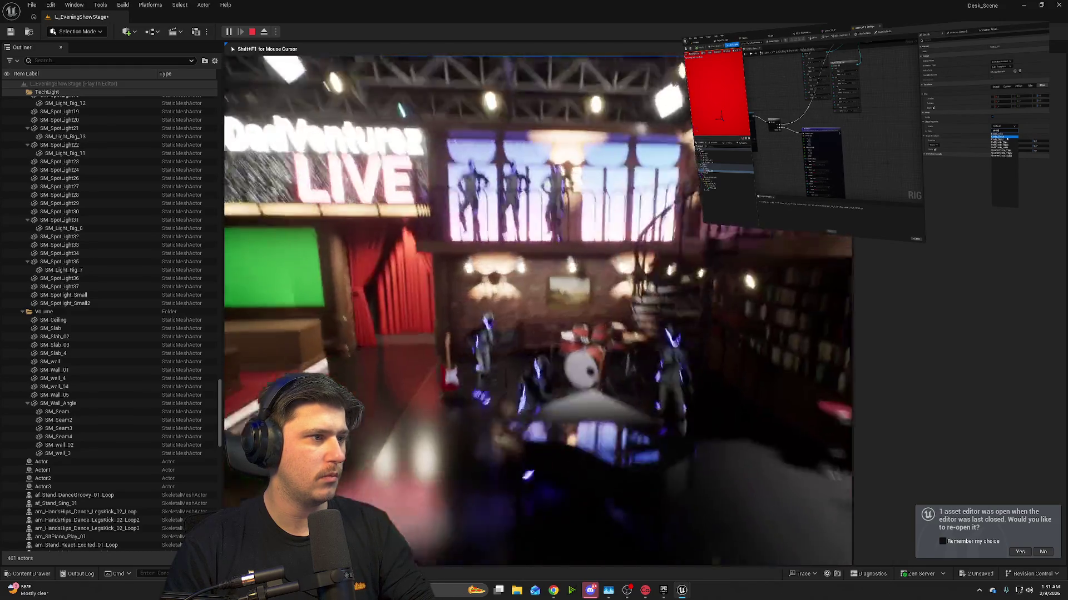
pyautogui.press('Escape')
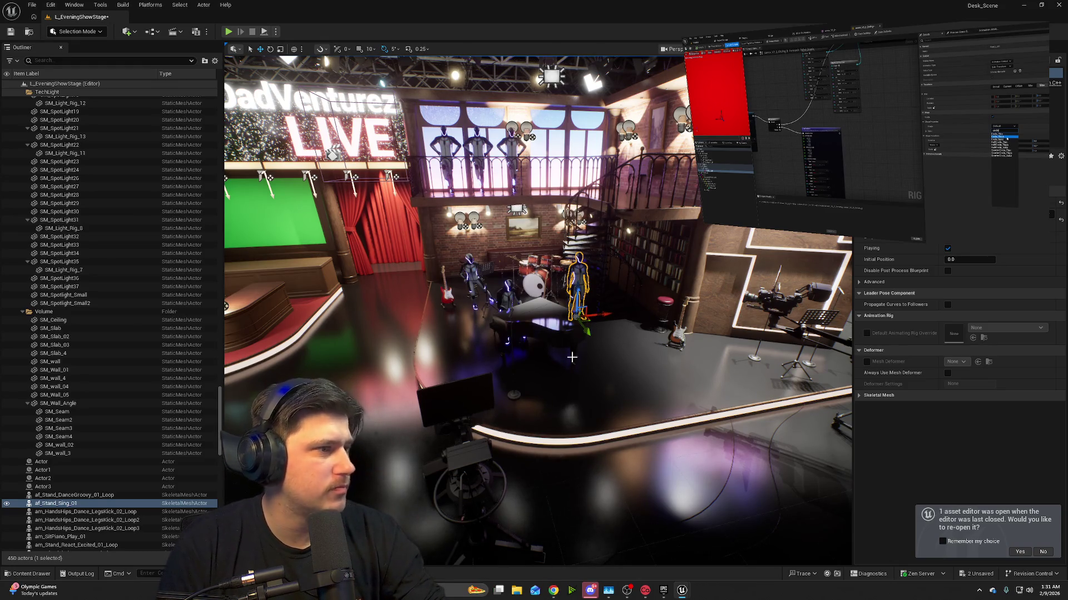
pyautogui.click(32, 574)
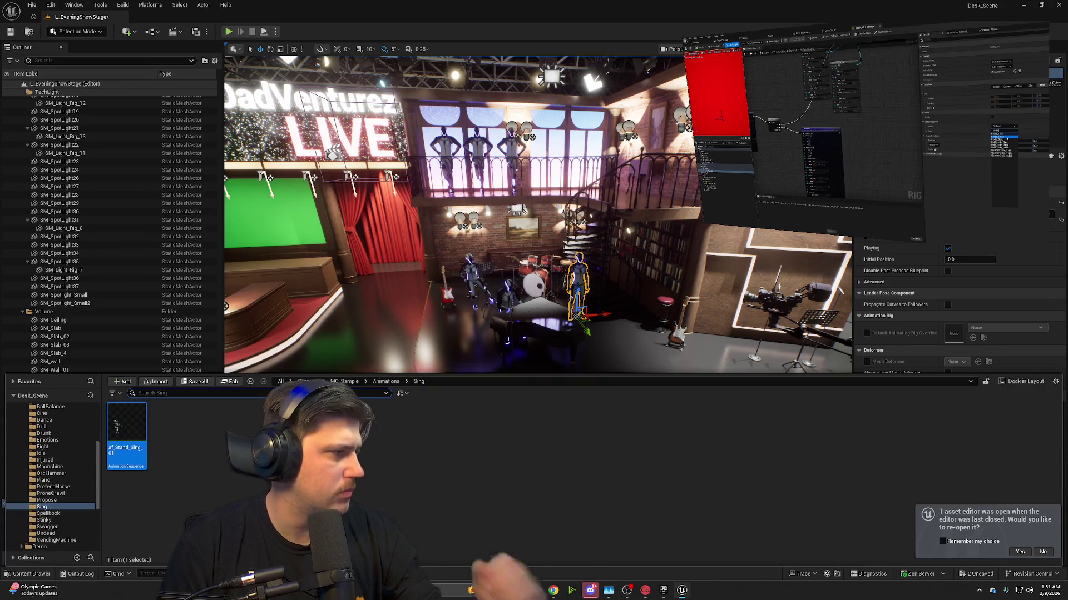
# - Browse the Spellbook, Stinky, Swagger, Undead and VendingMachine animation folders
pyautogui.click(61, 515)
pyautogui.click(60, 520)
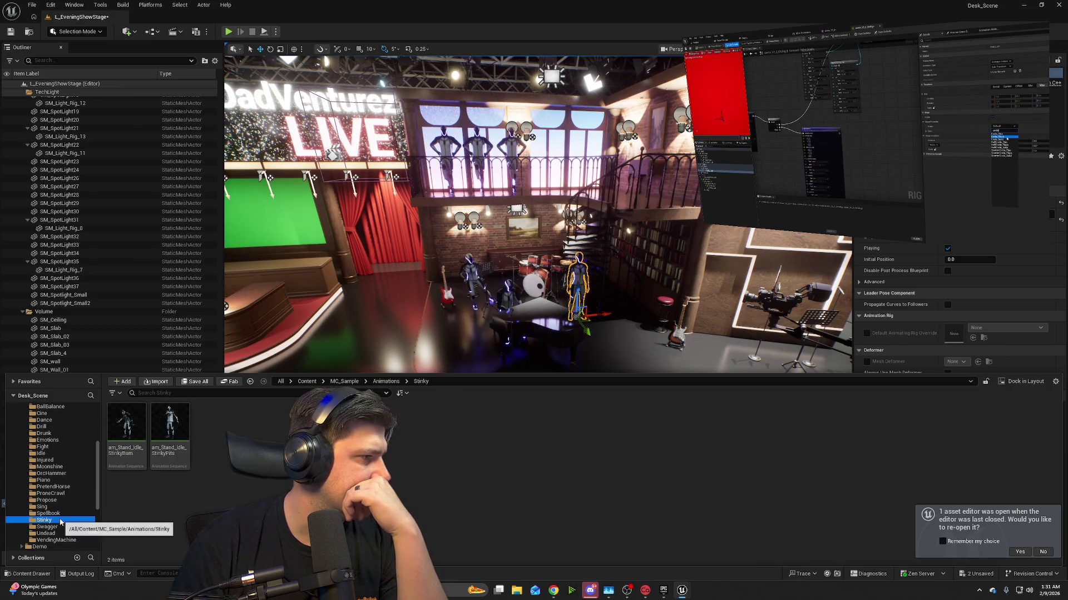
pyautogui.click(62, 527)
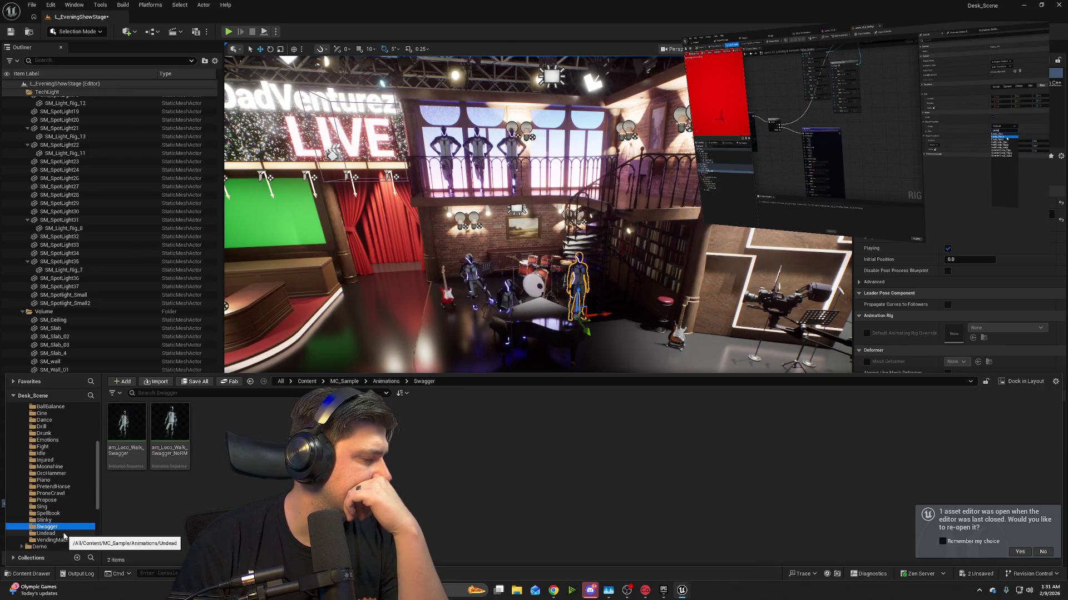
pyautogui.click(64, 535)
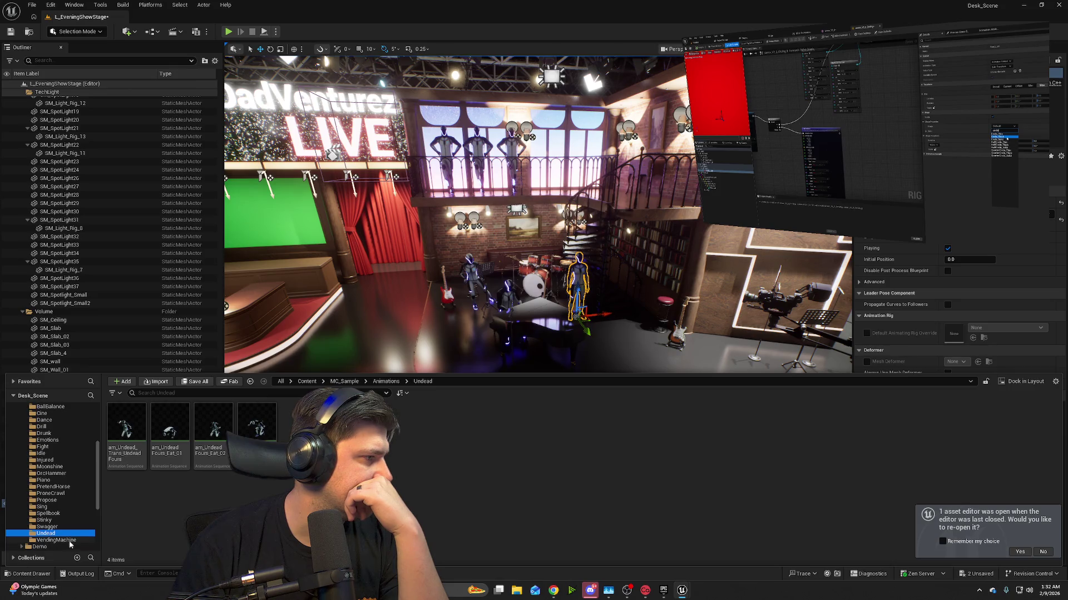
pyautogui.click(67, 540)
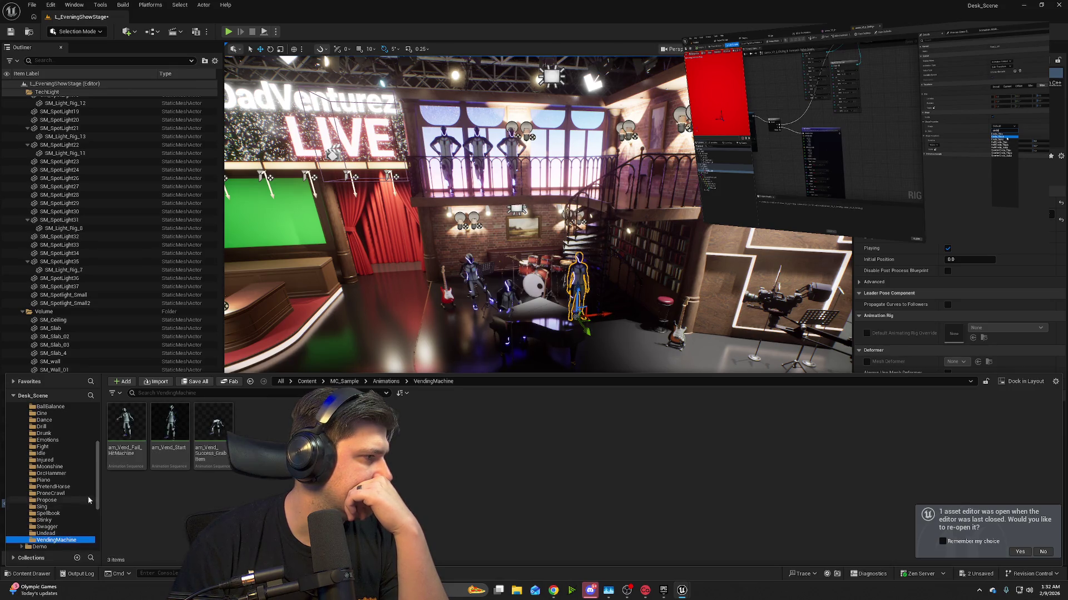
pyautogui.scroll(-5, 70, 489)
pyautogui.scroll(-1, 67, 502)
# - Explore MCO_Mocap_Basics animations (Conversations Root_Motion, Mobility_Pro In_Place), ending in the Walks folder
pyautogui.click(47, 467)
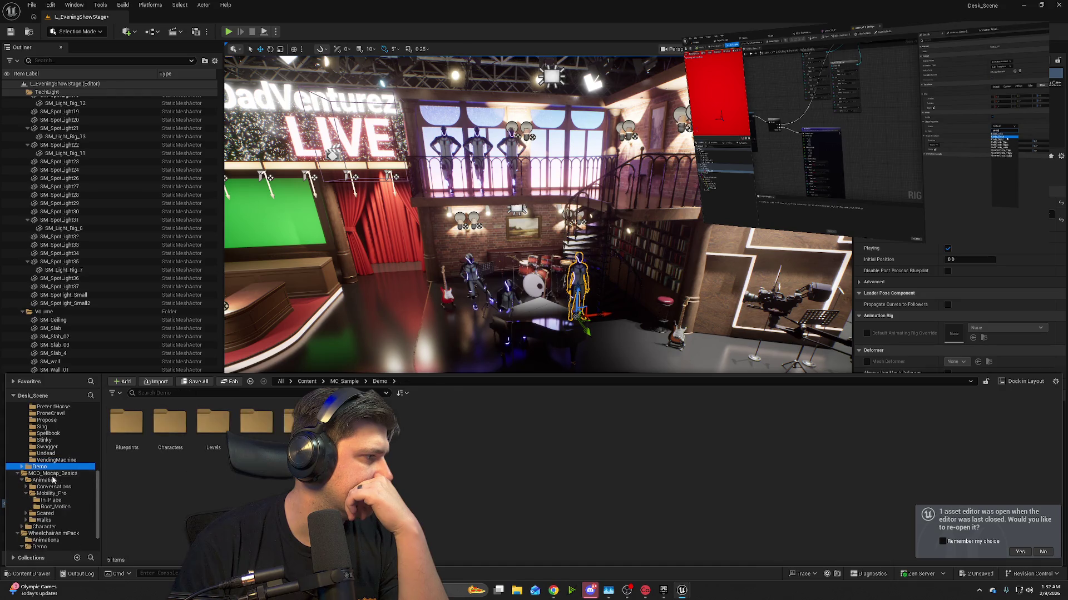
pyautogui.click(56, 481)
pyautogui.click(61, 487)
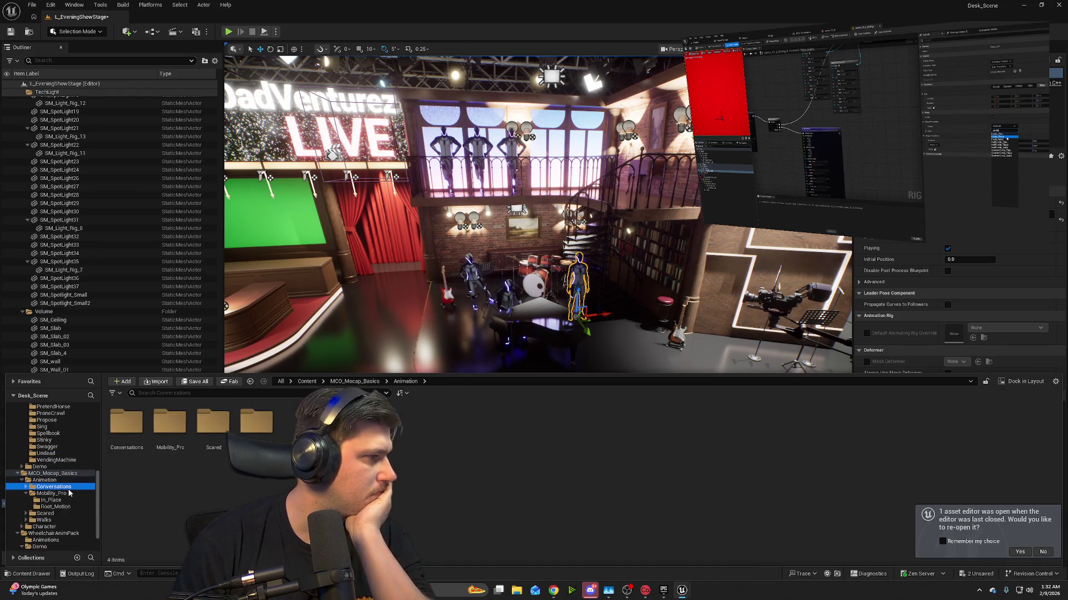
pyautogui.doubleClick(125, 439)
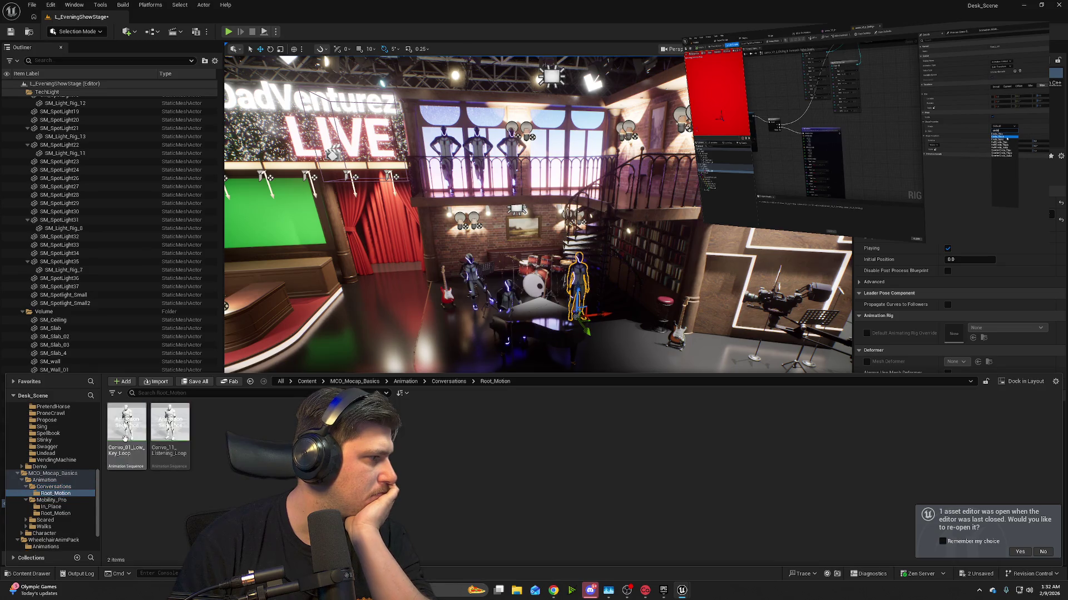
pyautogui.click(60, 500)
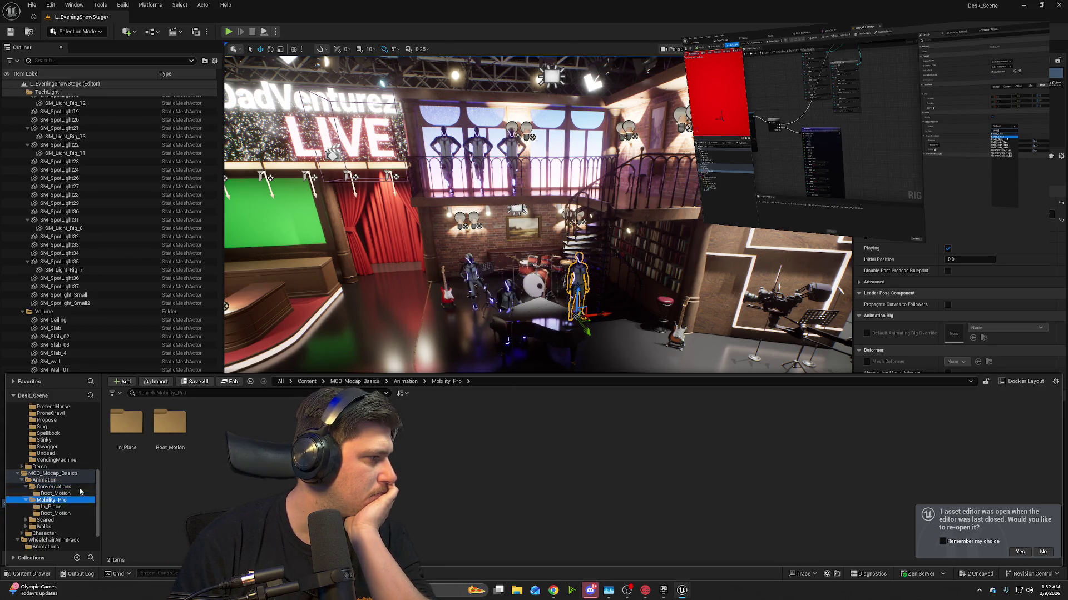
pyautogui.doubleClick(139, 437)
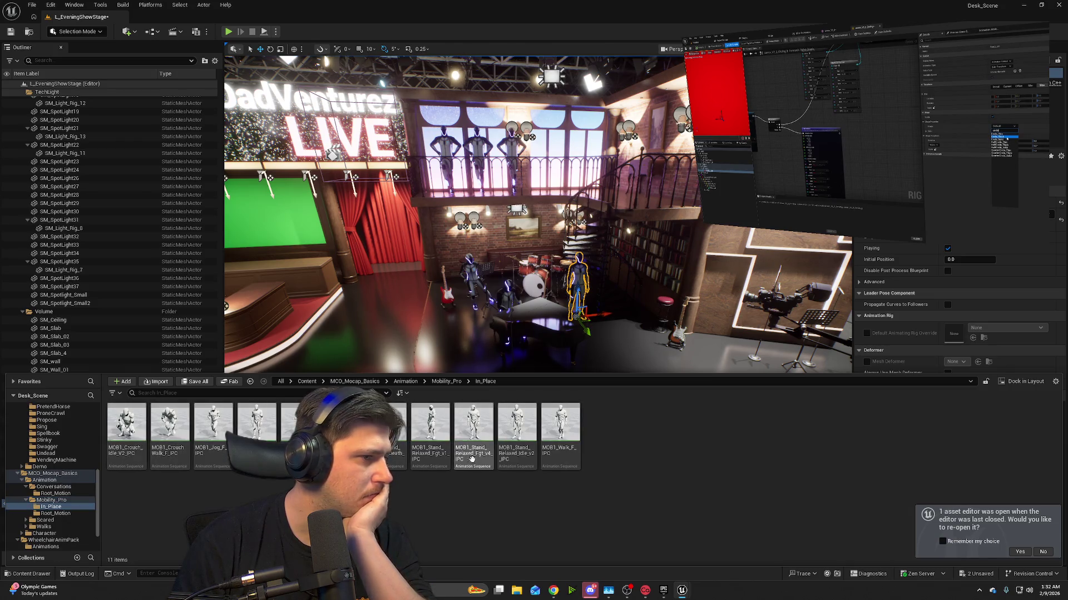
pyautogui.scroll(-2, 64, 500)
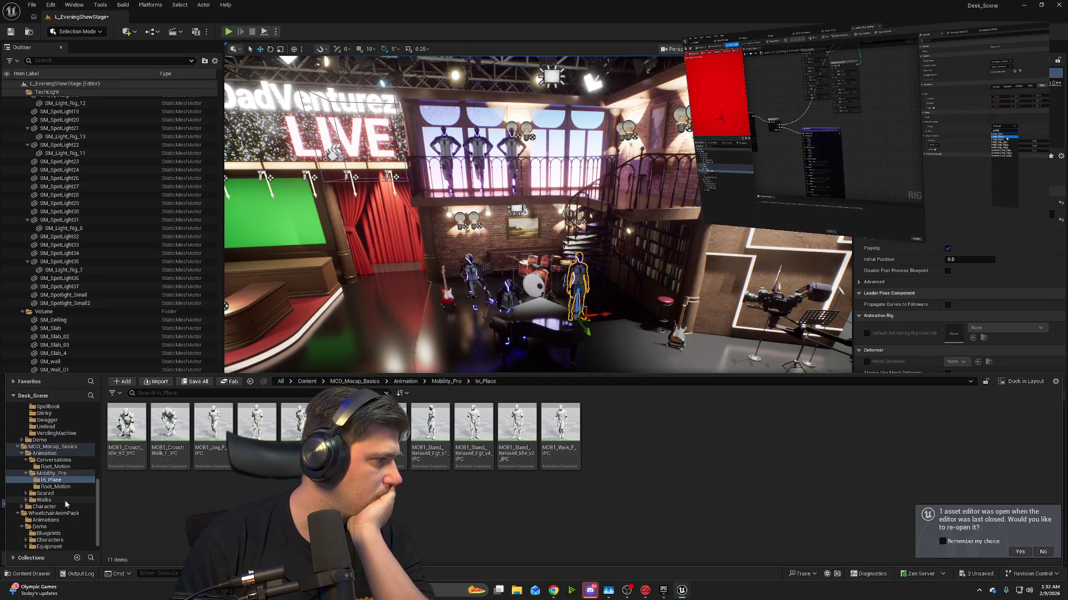
pyautogui.click(62, 498)
pyautogui.scroll(-1, 53, 475)
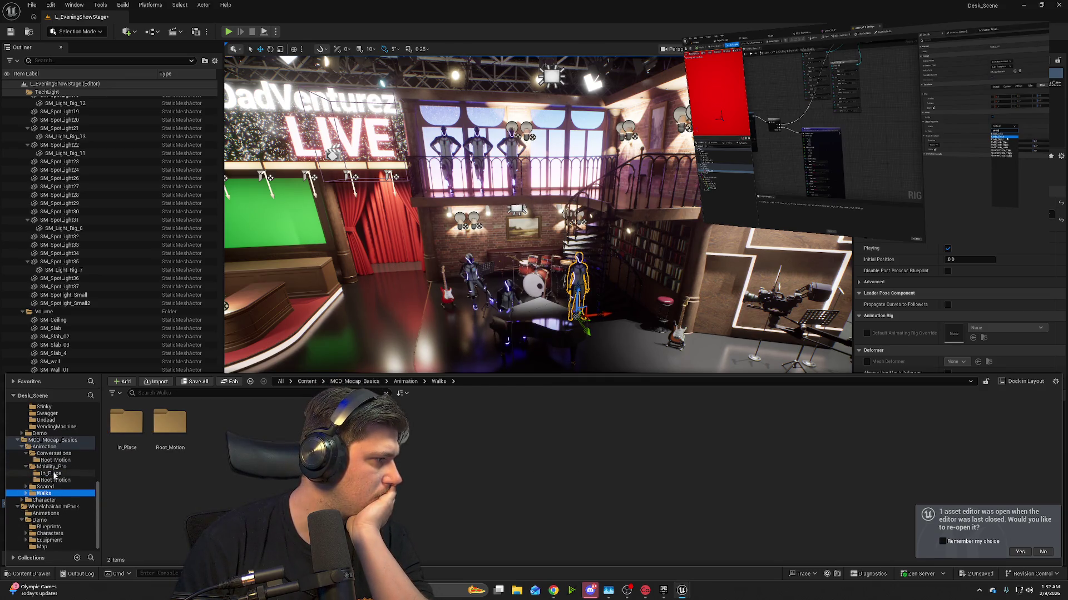
pyautogui.scroll(10, 57, 490)
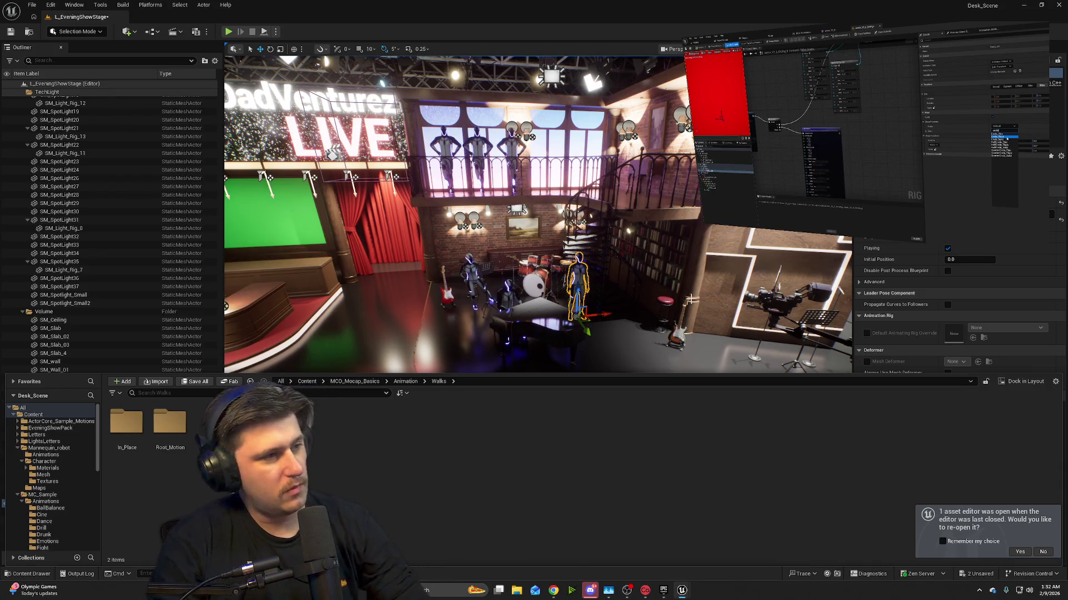
pyautogui.moveTo(683, 270); pyautogui.dragTo(682, 271)
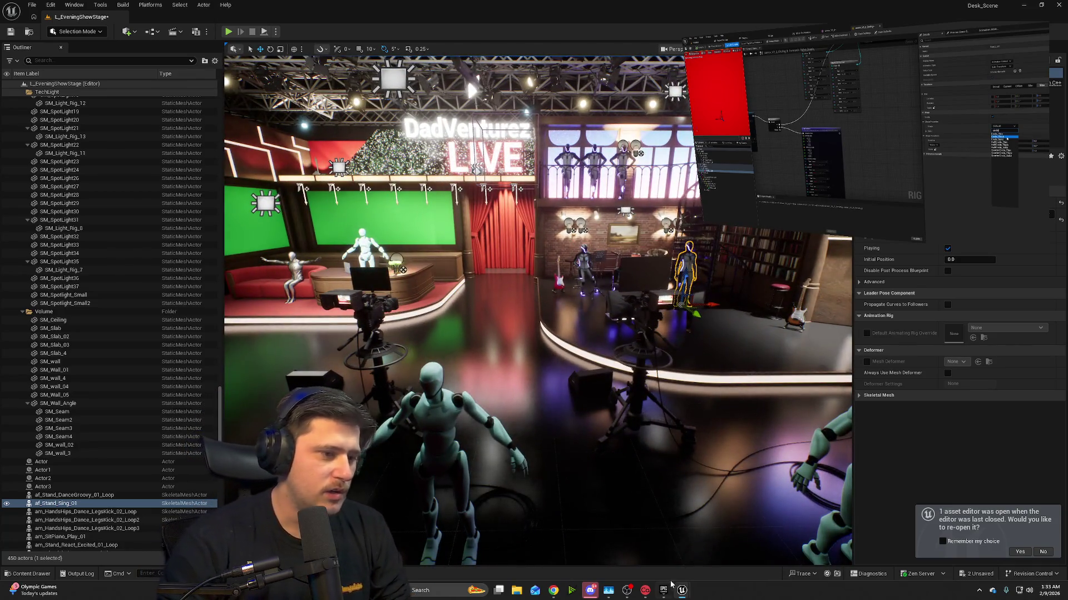
pyautogui.moveTo(666, 591)
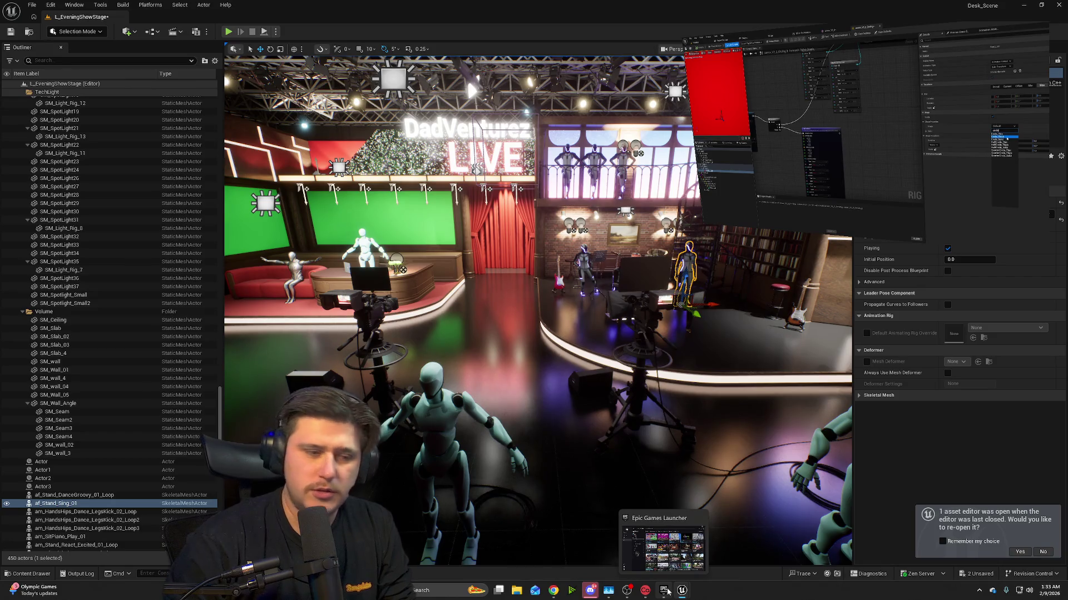
pyautogui.click(666, 591)
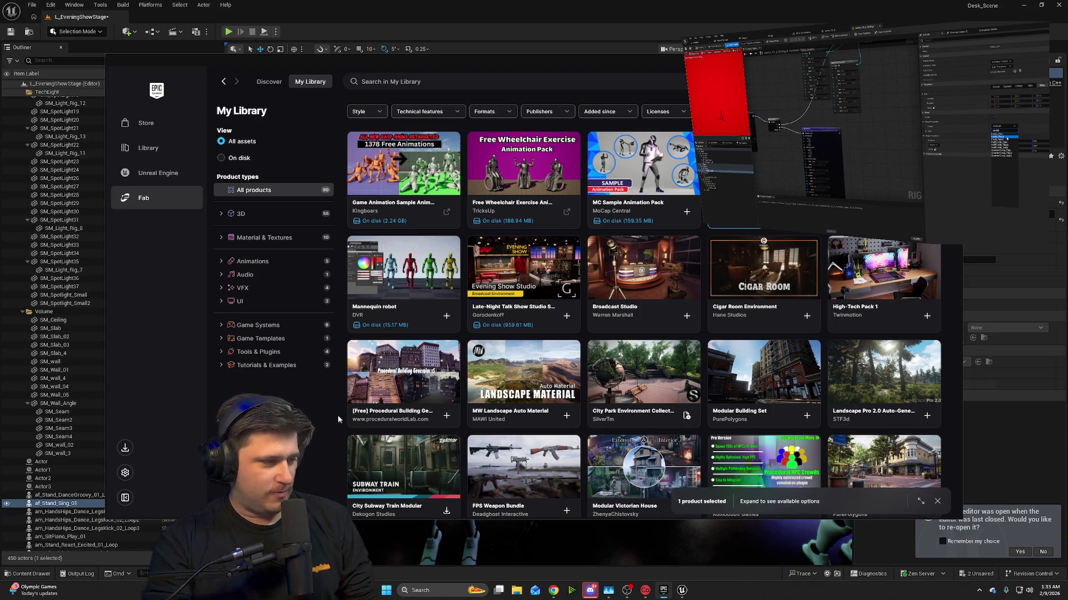
pyautogui.click(72, 579)
pyautogui.click(31, 574)
pyautogui.scroll(3, 60, 501)
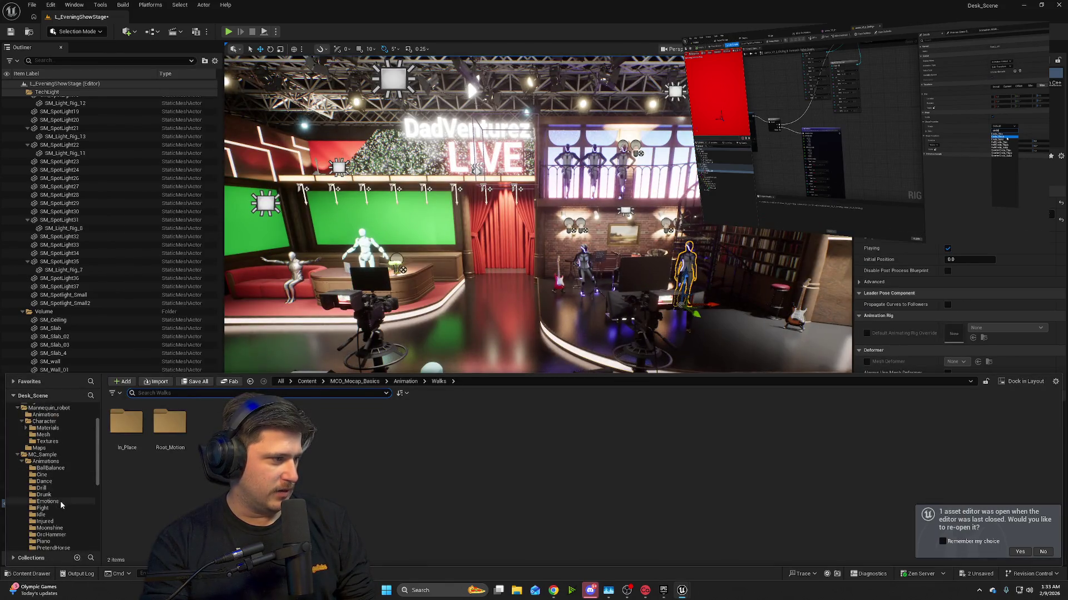
pyautogui.scroll(-5, 64, 506)
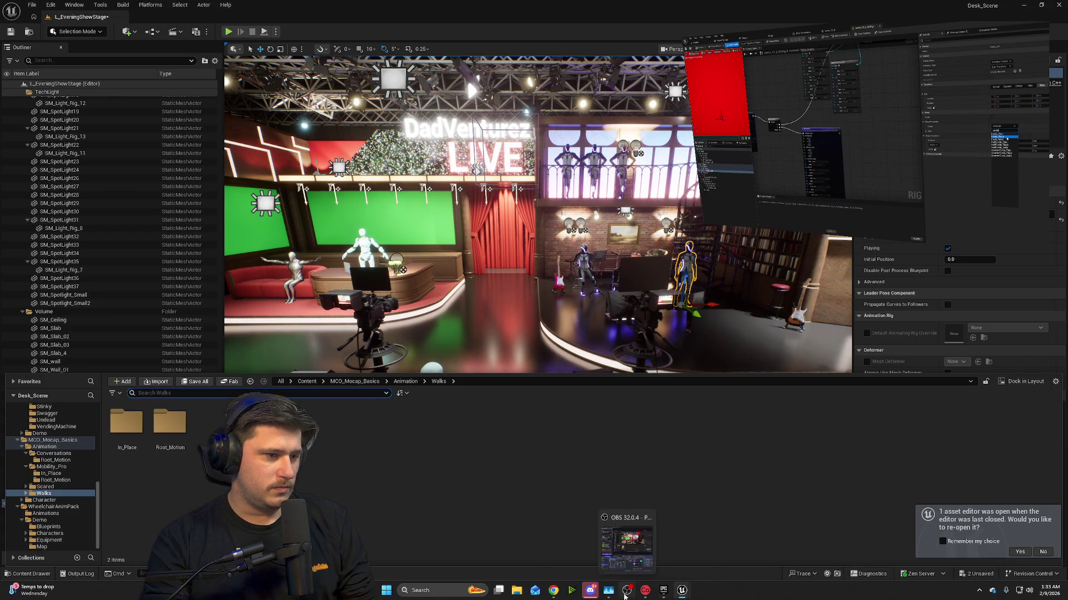
pyautogui.click(628, 518)
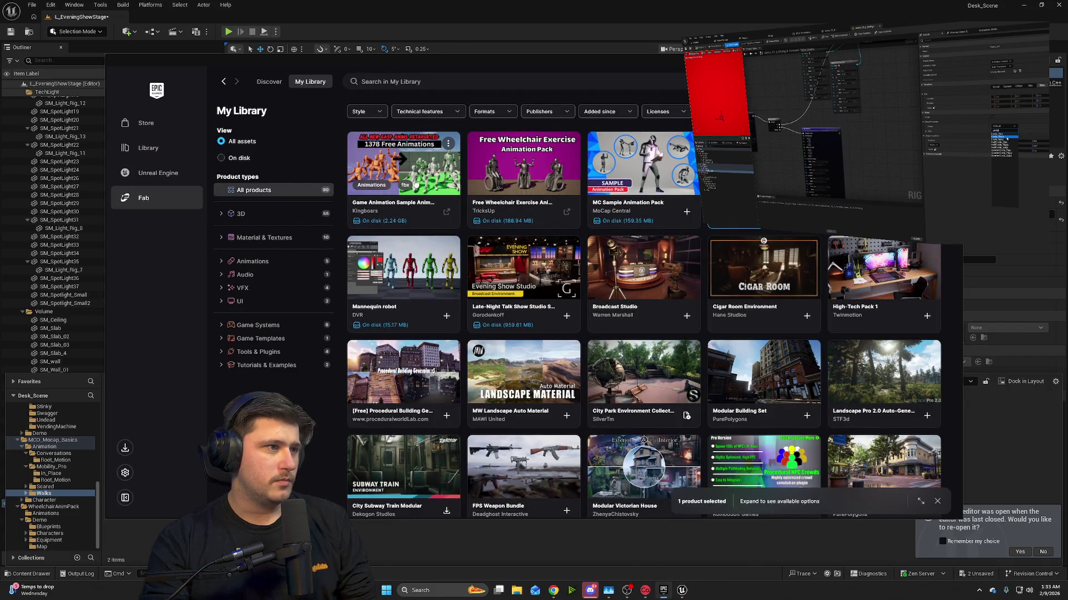
# - Set the Game Animation Sample pack's export target to Unreal Engine 5.7 and close its details
pyautogui.click(392, 227)
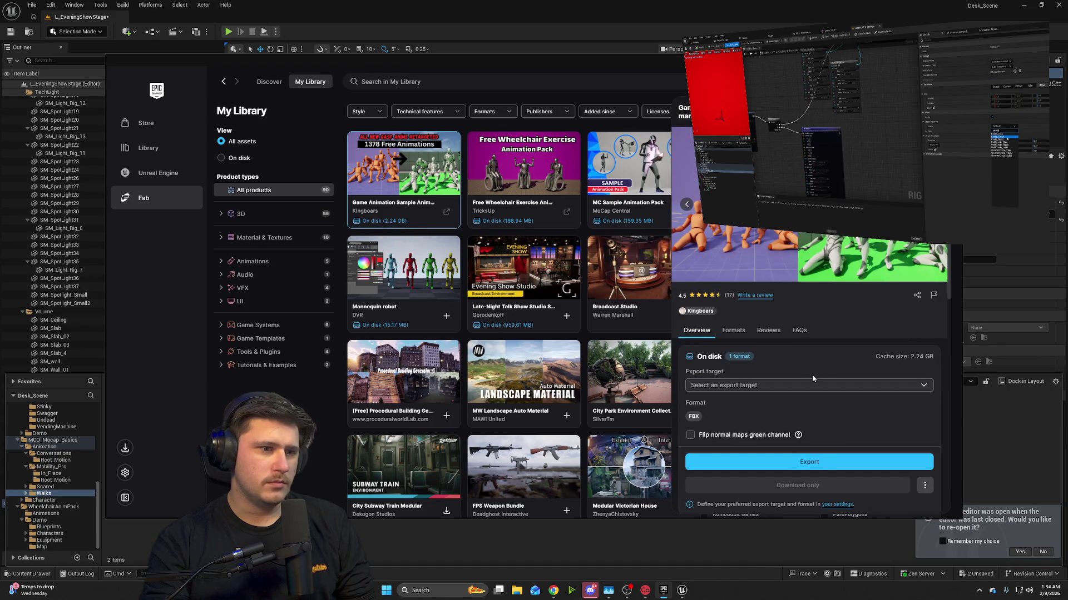
pyautogui.scroll(-1, 815, 390)
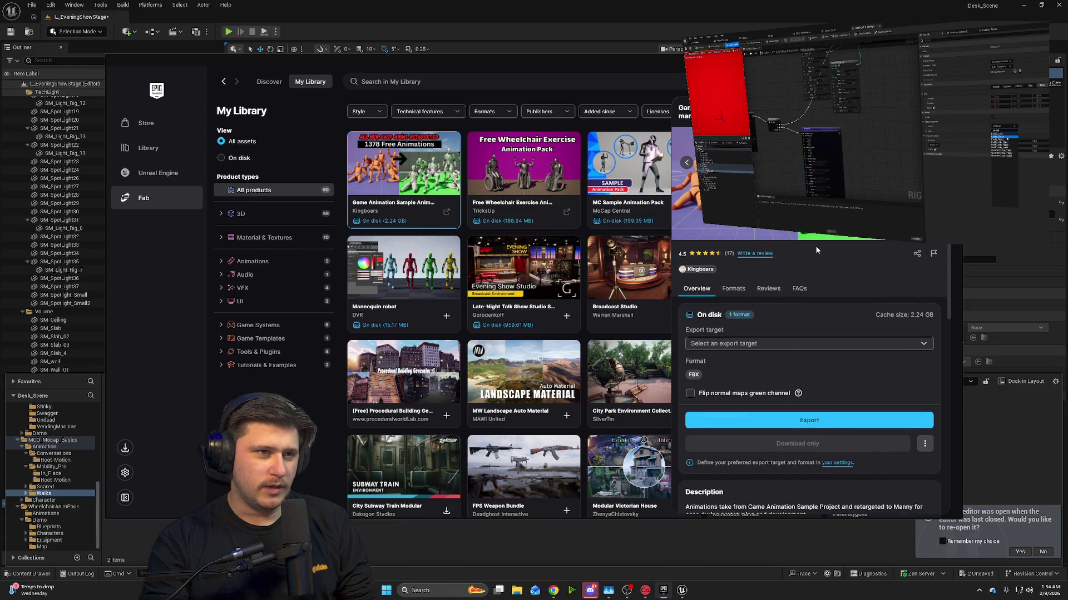
pyautogui.scroll(1, 822, 297)
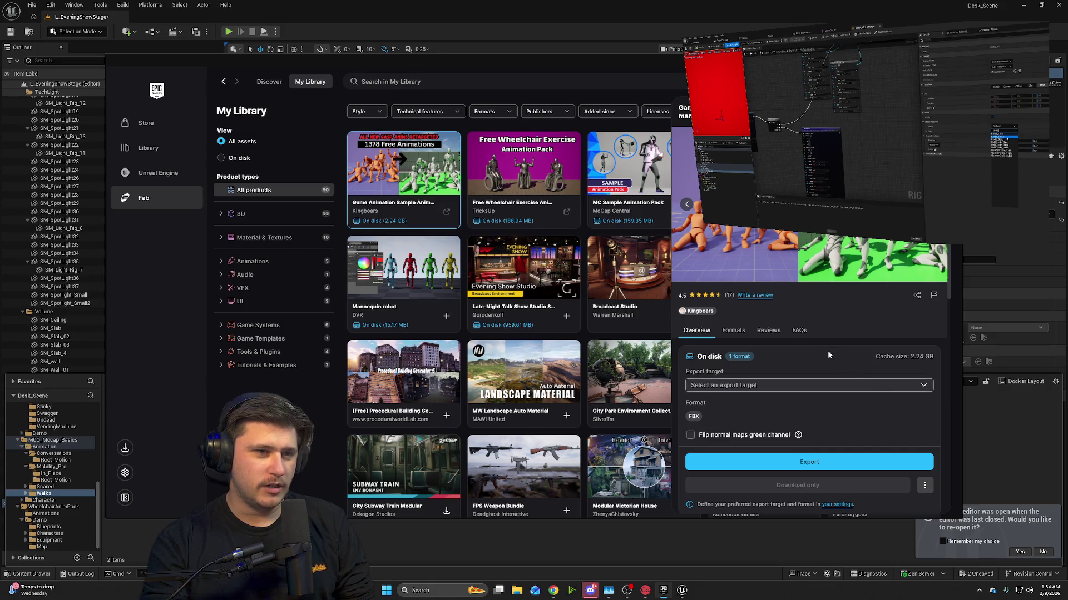
pyautogui.scroll(-3, 829, 355)
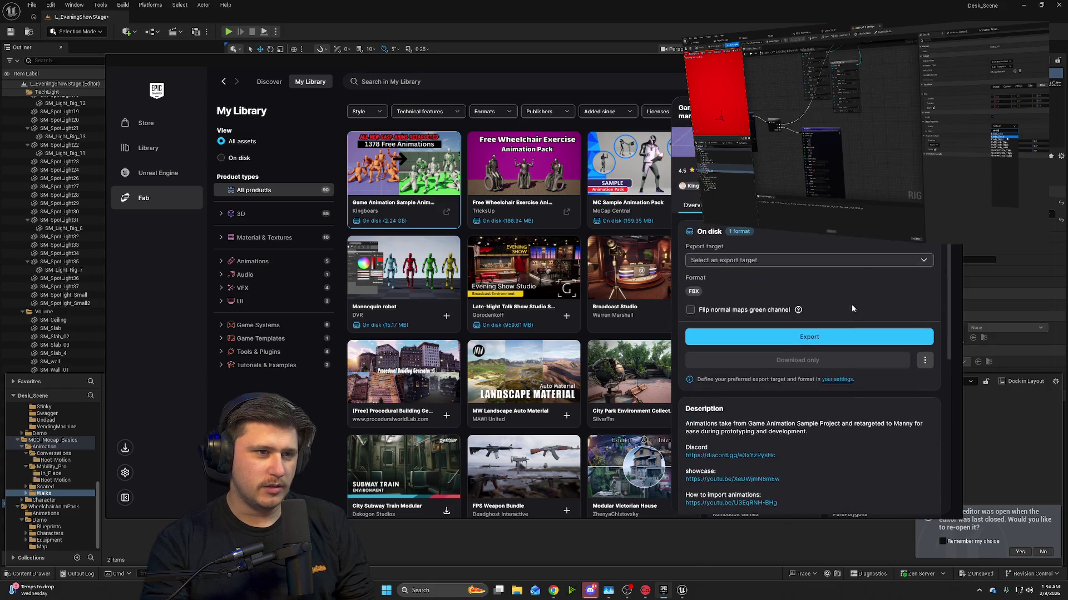
pyautogui.click(927, 264)
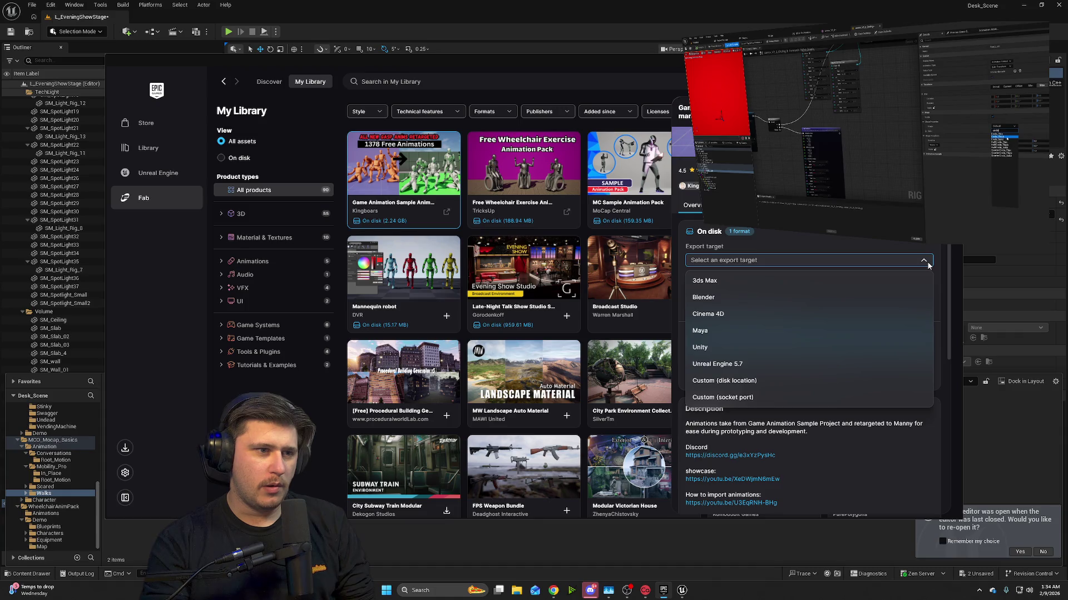
pyautogui.click(808, 363)
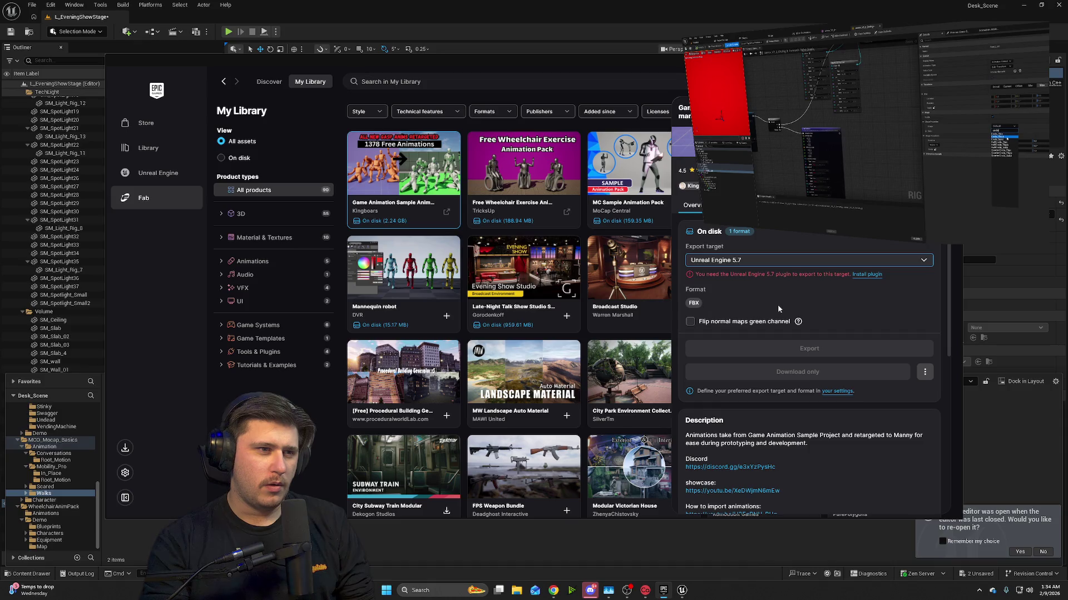
pyautogui.scroll(-2, 830, 319)
pyautogui.scroll(3, 832, 329)
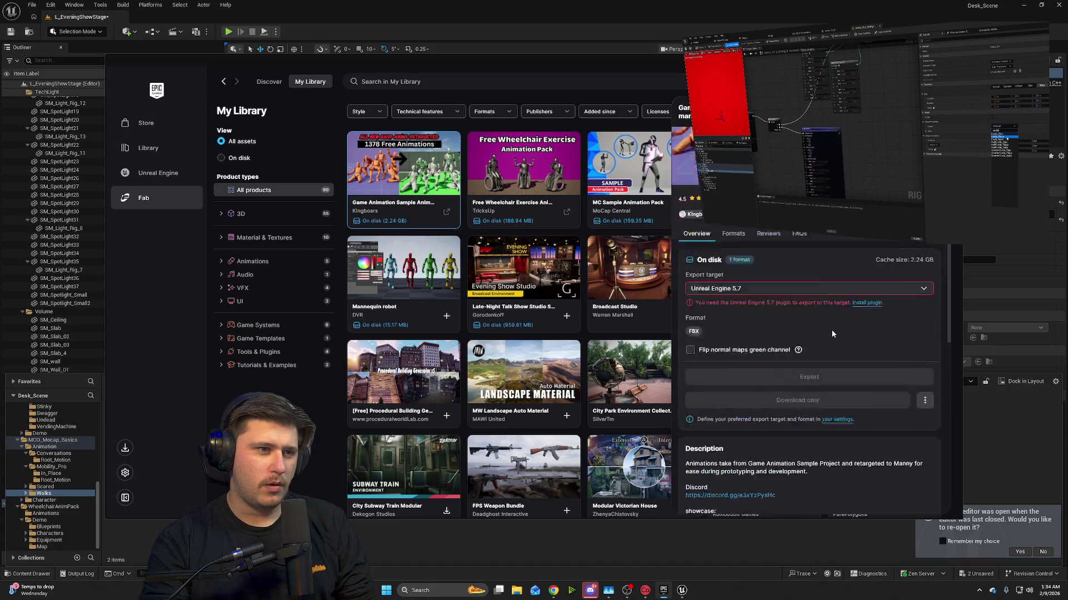
pyautogui.scroll(1, 832, 333)
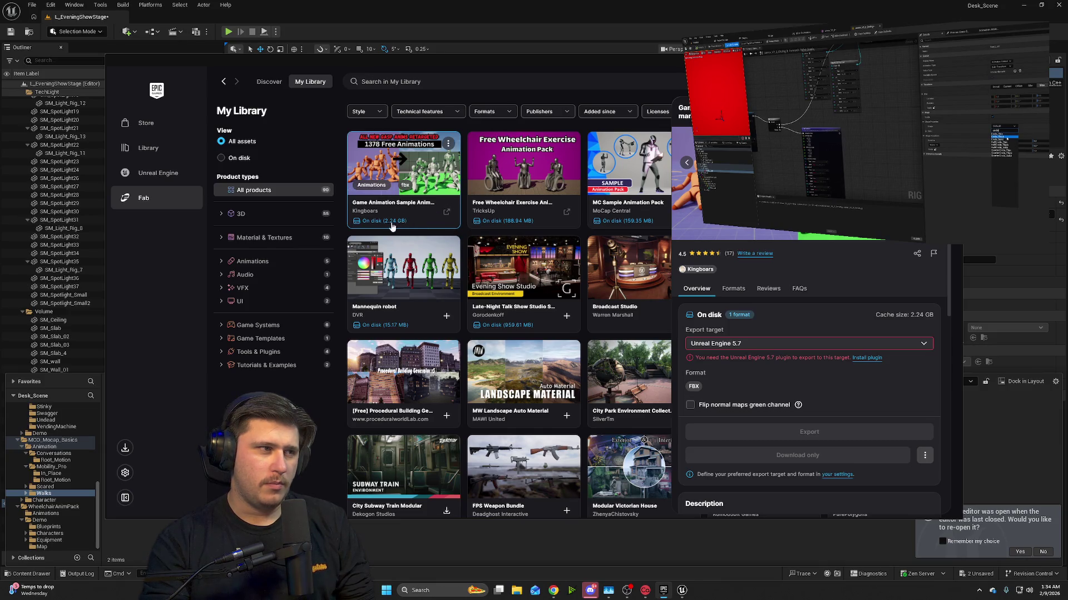
pyautogui.scroll(-6, 776, 429)
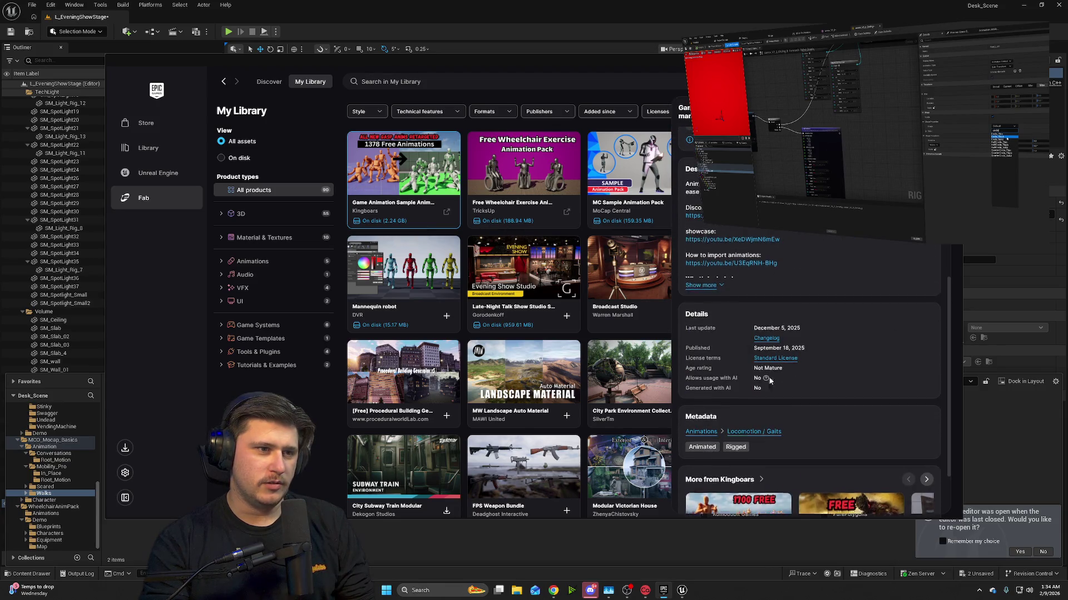
pyautogui.scroll(-2, 745, 337)
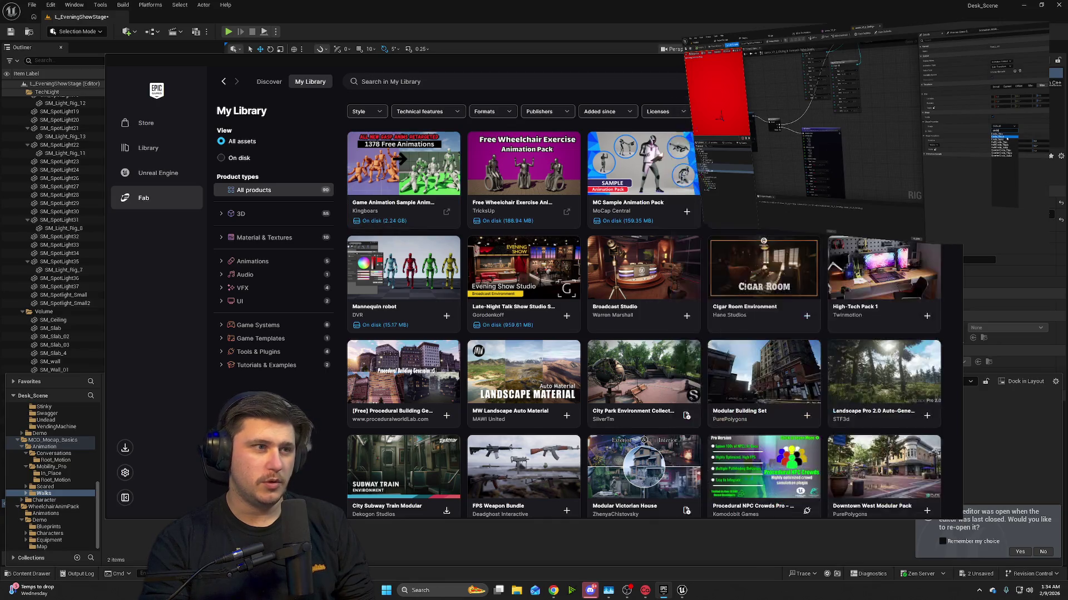
pyautogui.press('Escape')
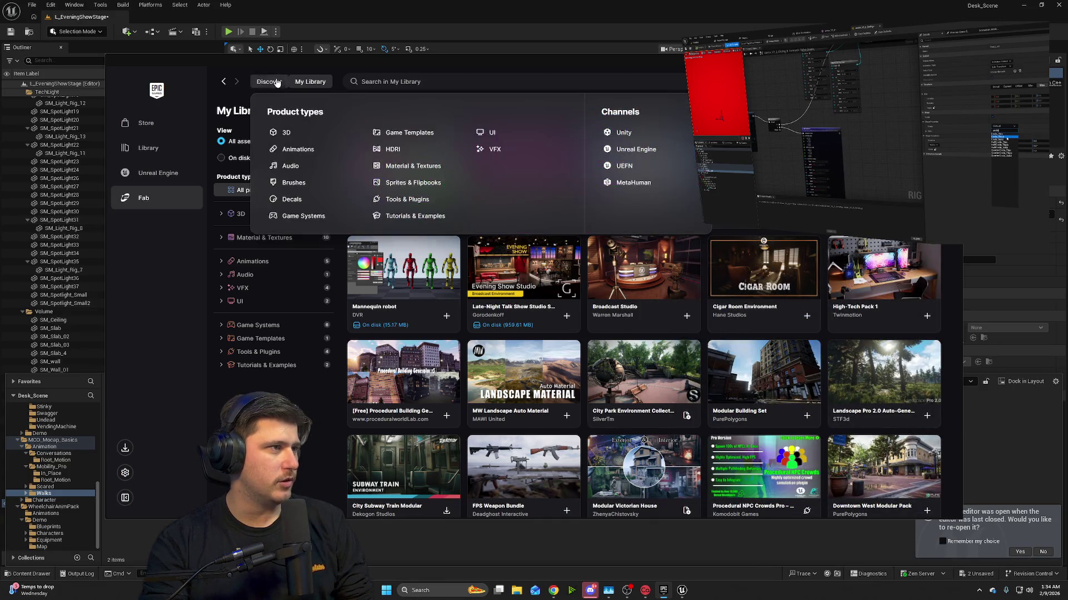
# - Search Fab's Animations category for 'sit' and browse the results
pyautogui.click(269, 82)
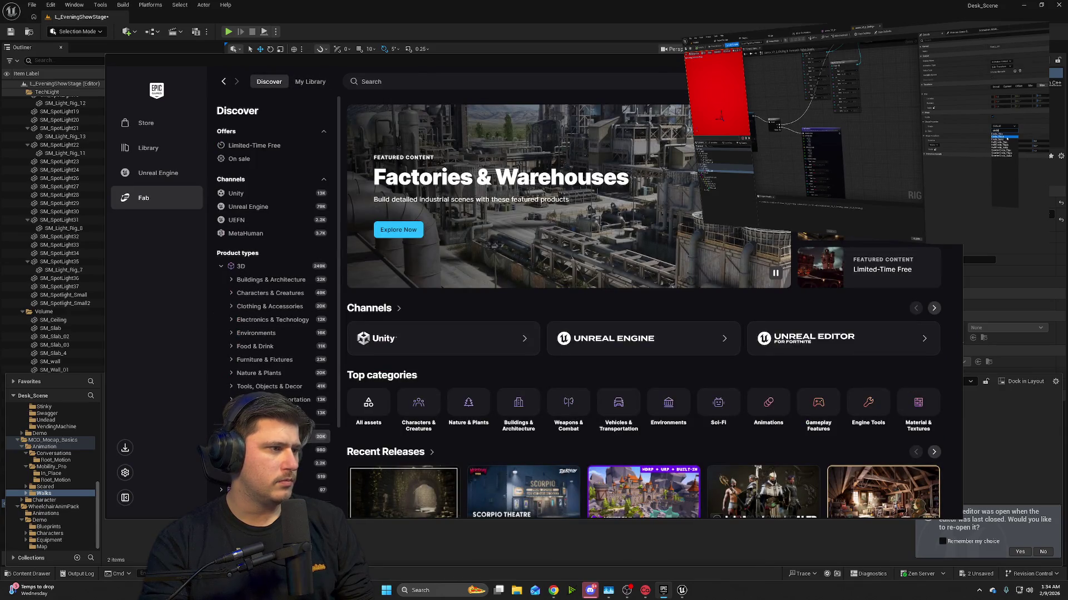
pyautogui.scroll(-3, 267, 333)
pyautogui.click(253, 396)
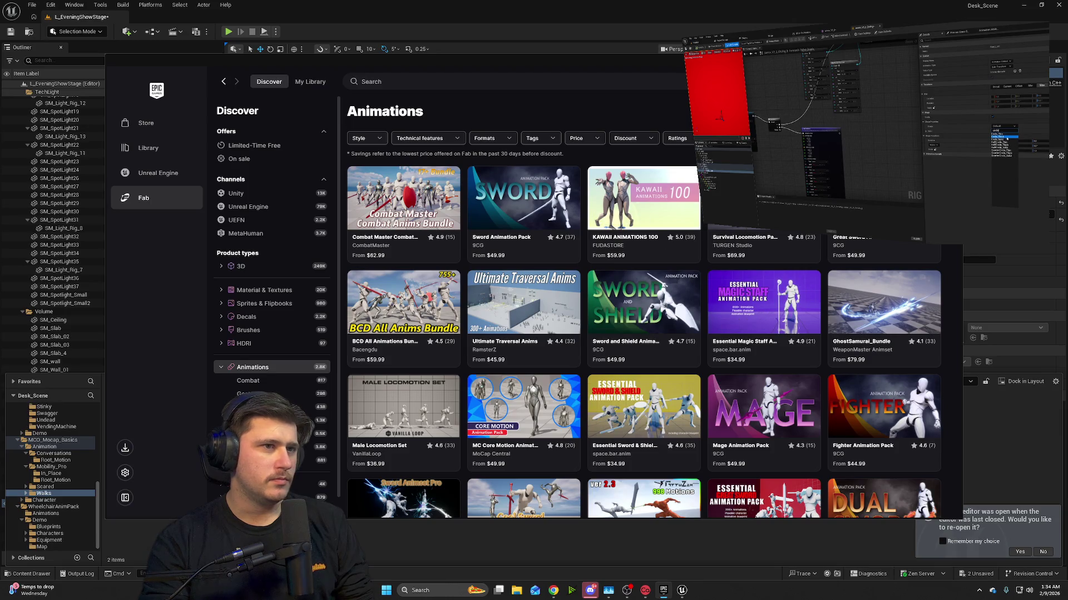
pyautogui.click(667, 77)
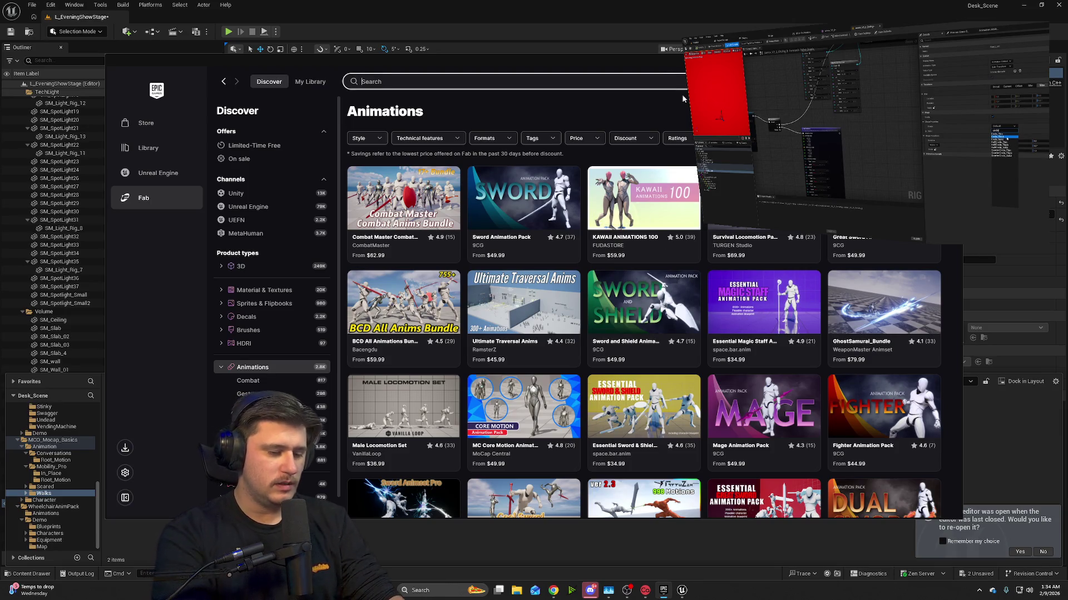
pyautogui.write('sit')
pyautogui.press('Return')
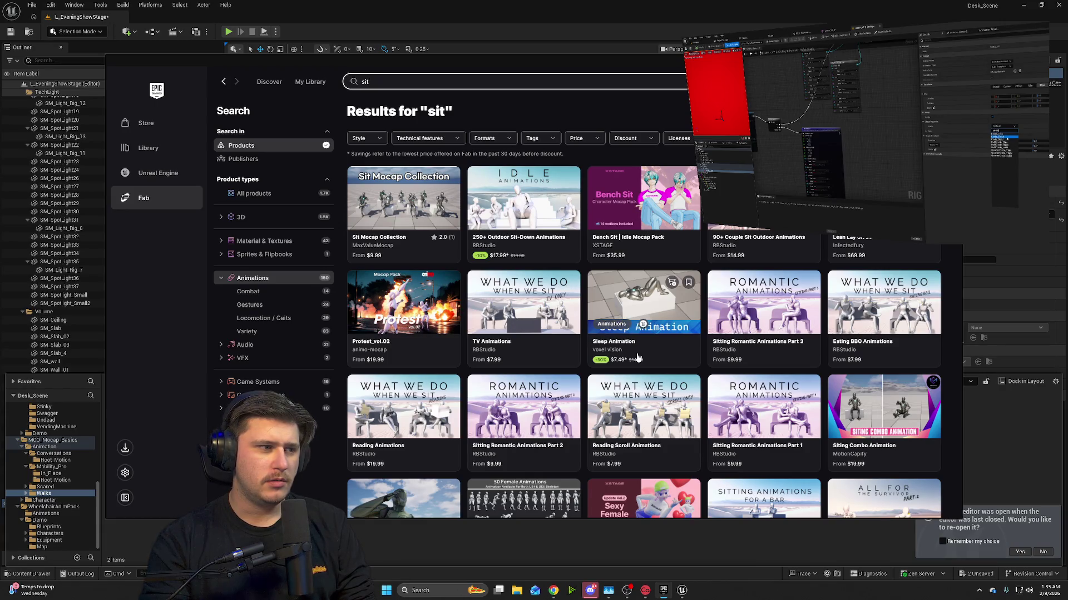
pyautogui.scroll(-3, 528, 339)
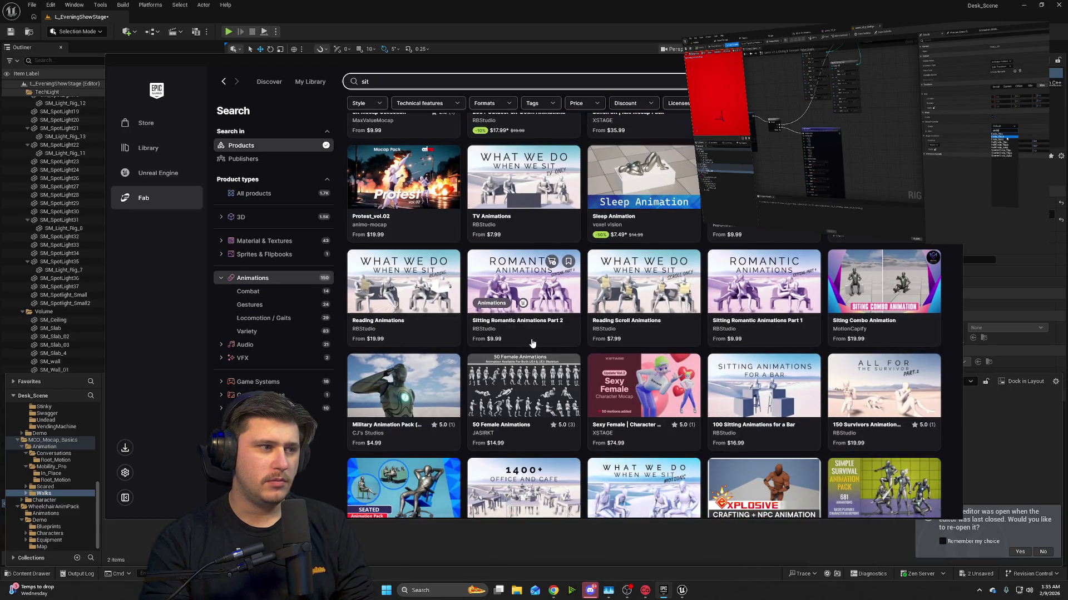
# - Review the 'sit' results, opening and closing the Price filter without changes
pyautogui.scroll(3, 532, 343)
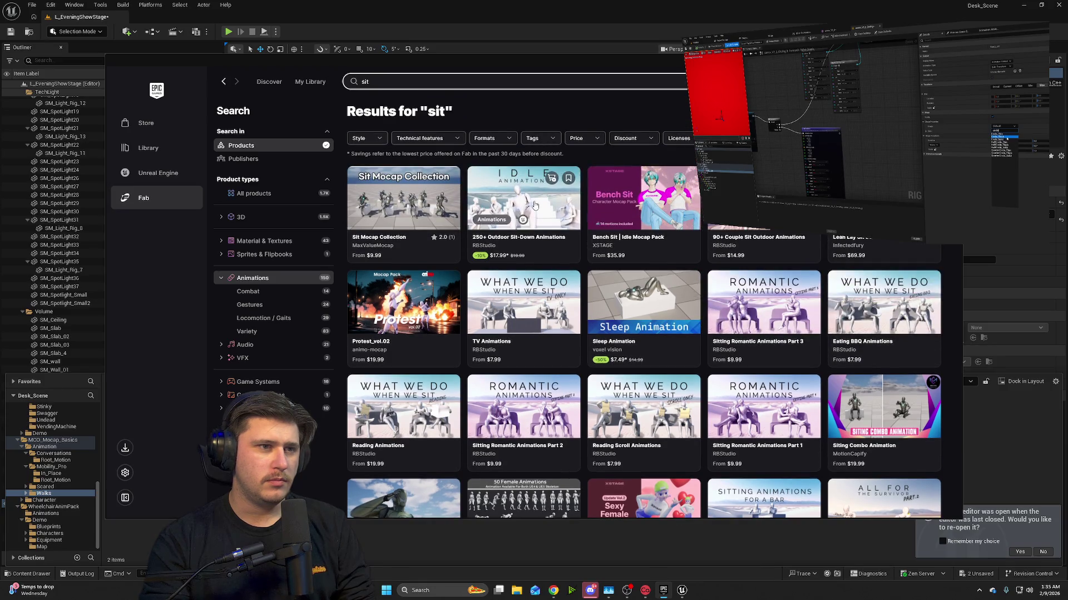
pyautogui.click(576, 138)
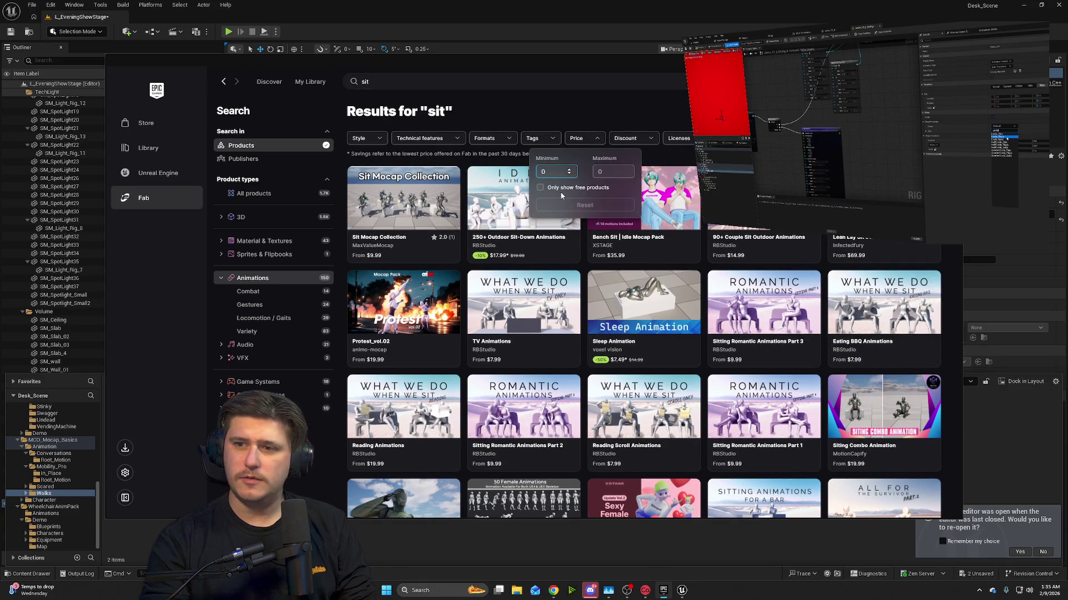
pyautogui.click(629, 119)
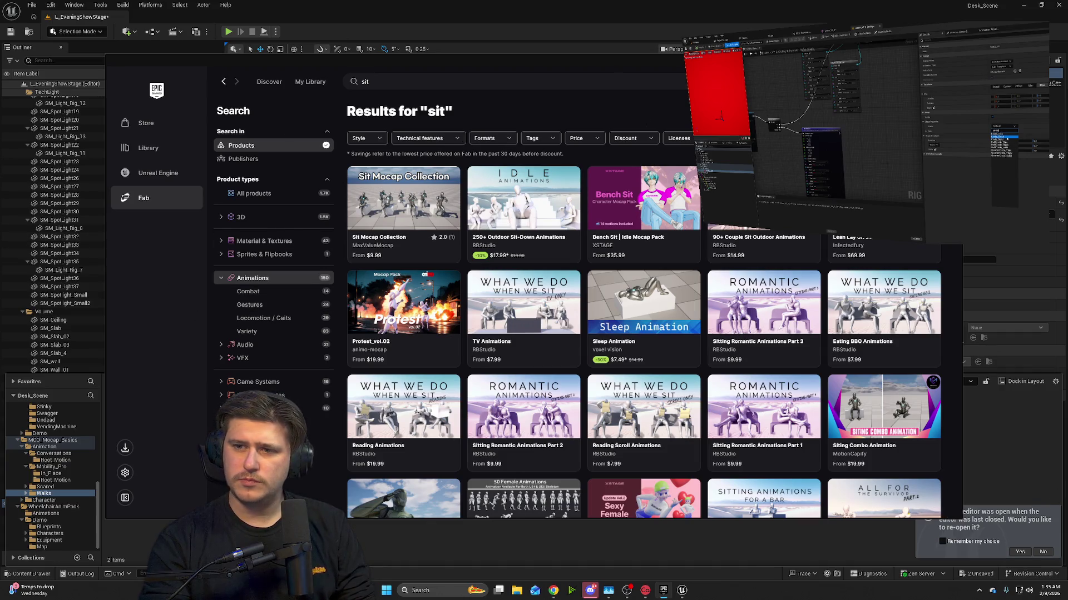
# - Bring the Mixamo browser window forward and centre it on screen
pyautogui.moveTo(554, 593)
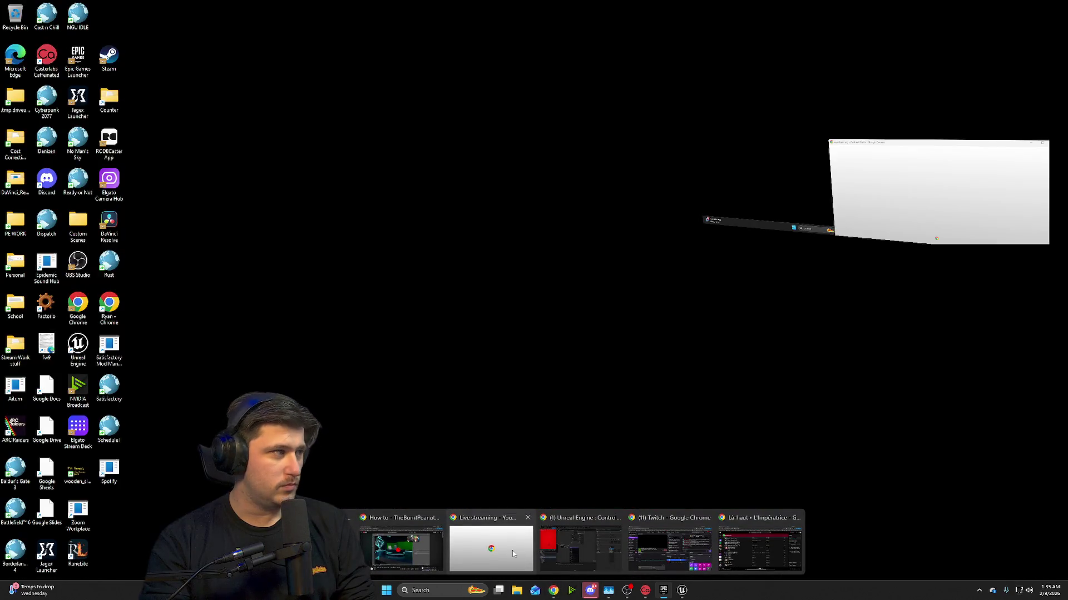
pyautogui.click(512, 550)
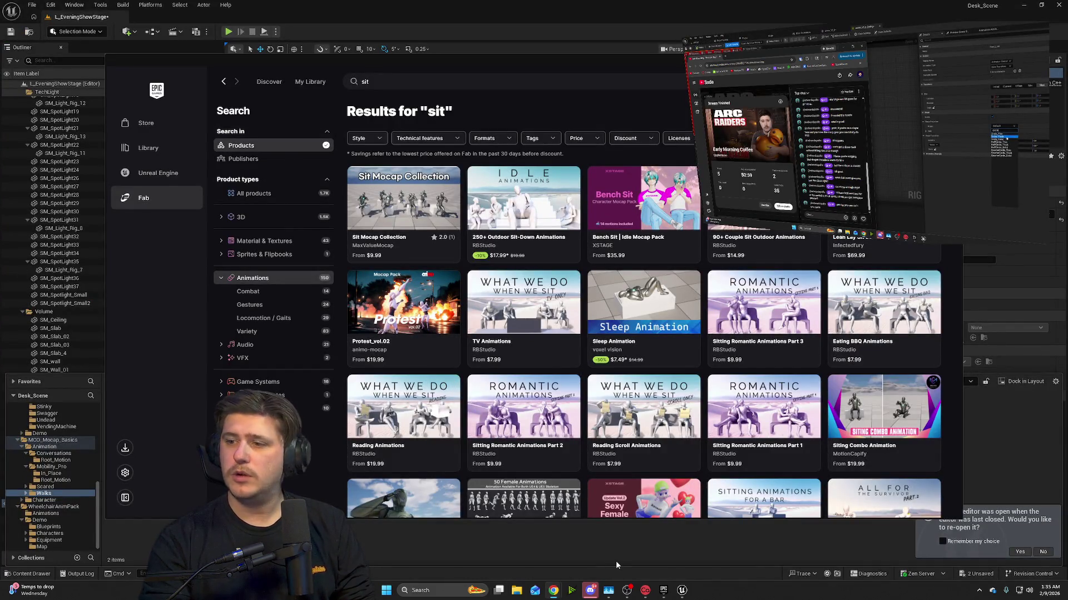
pyautogui.moveTo(554, 591)
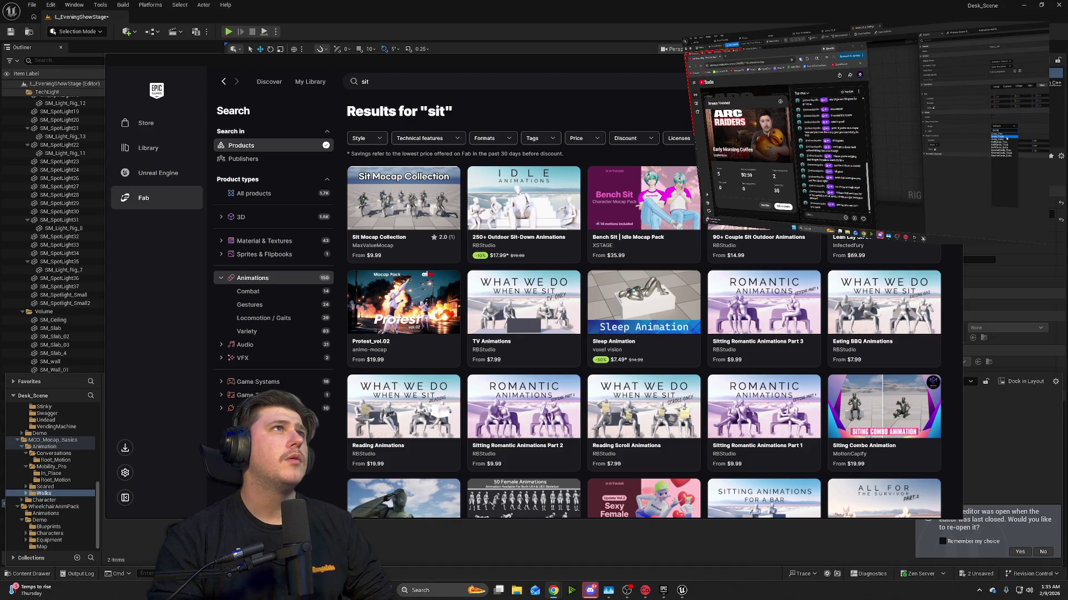
pyautogui.moveTo(656, 234); pyautogui.dragTo(561, 119)
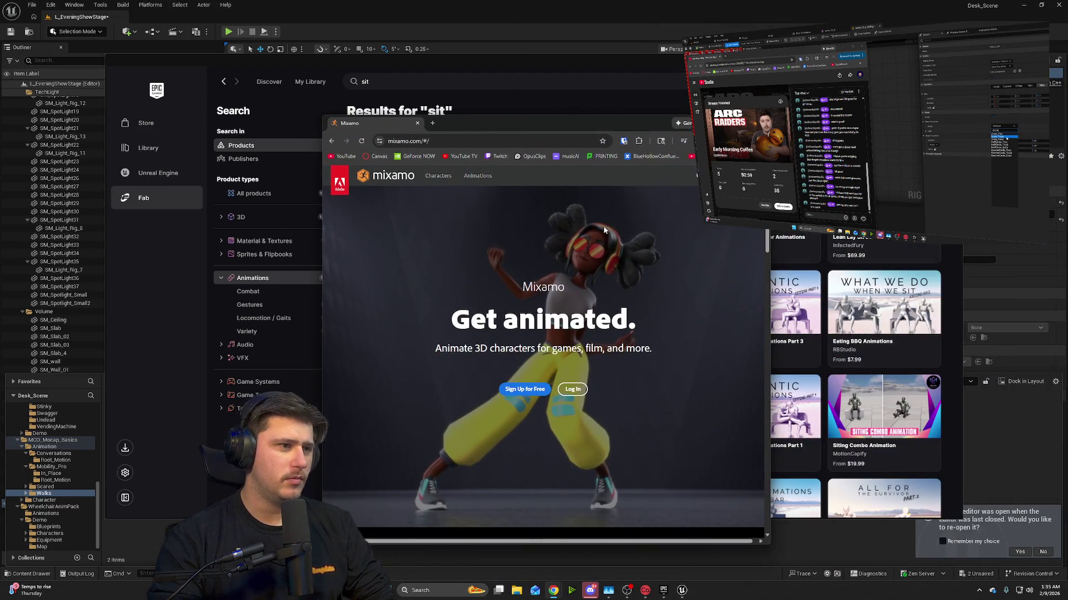
# - Maximize Mixamo and go to its Animations library with the search field active
pyautogui.click(731, 123)
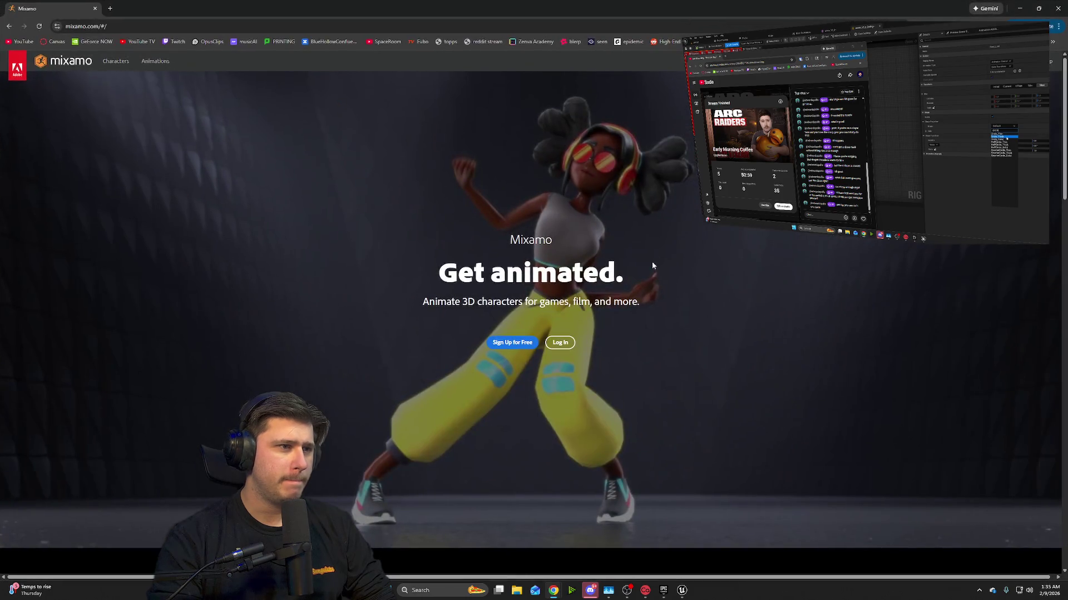
pyautogui.scroll(-10, 652, 318)
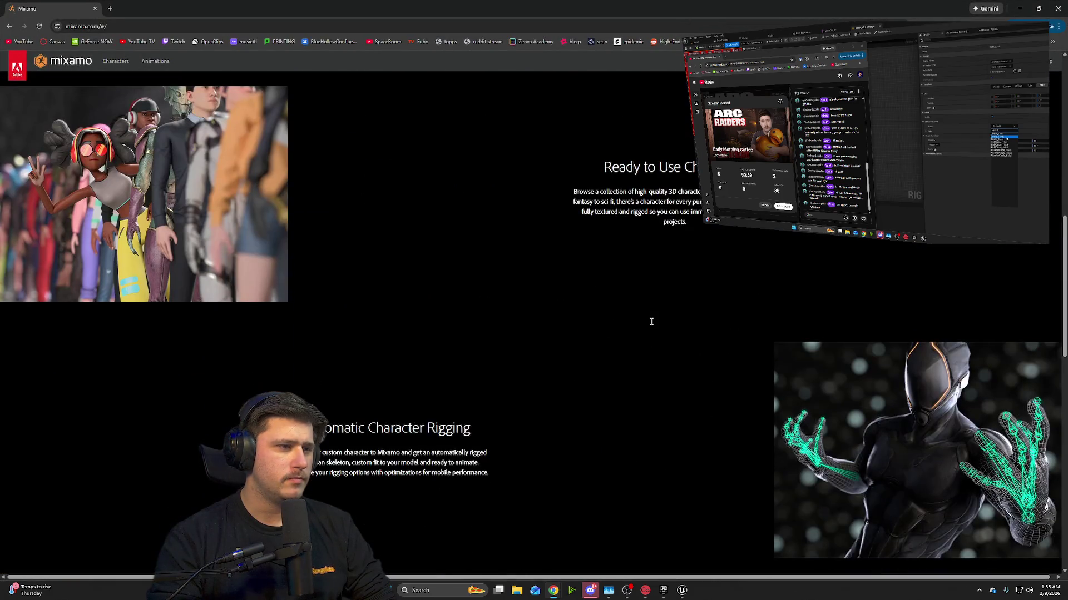
pyautogui.scroll(10, 651, 325)
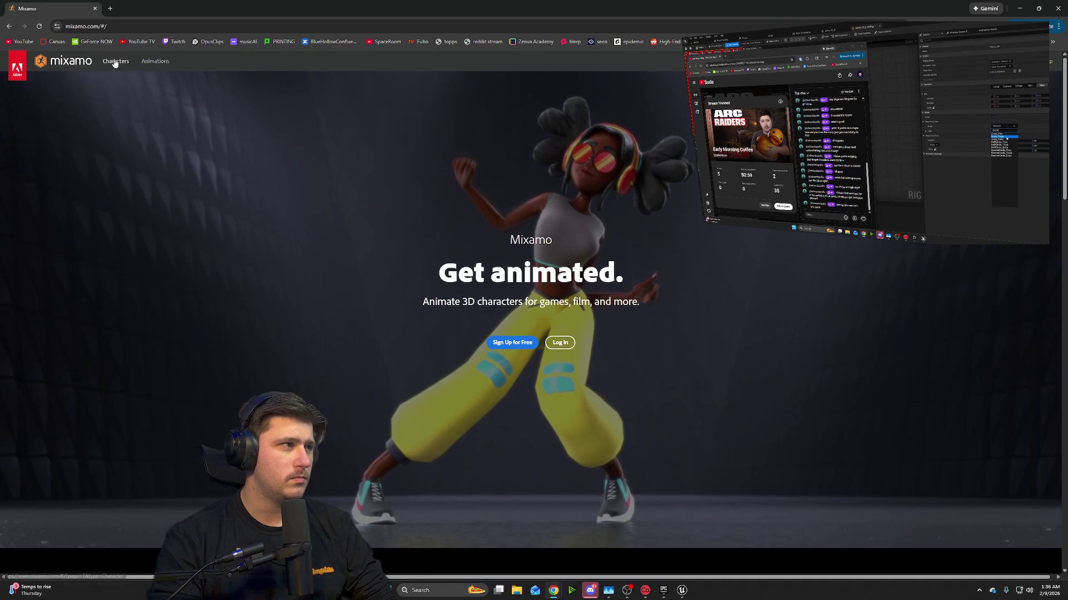
pyautogui.click(115, 62)
pyautogui.click(155, 63)
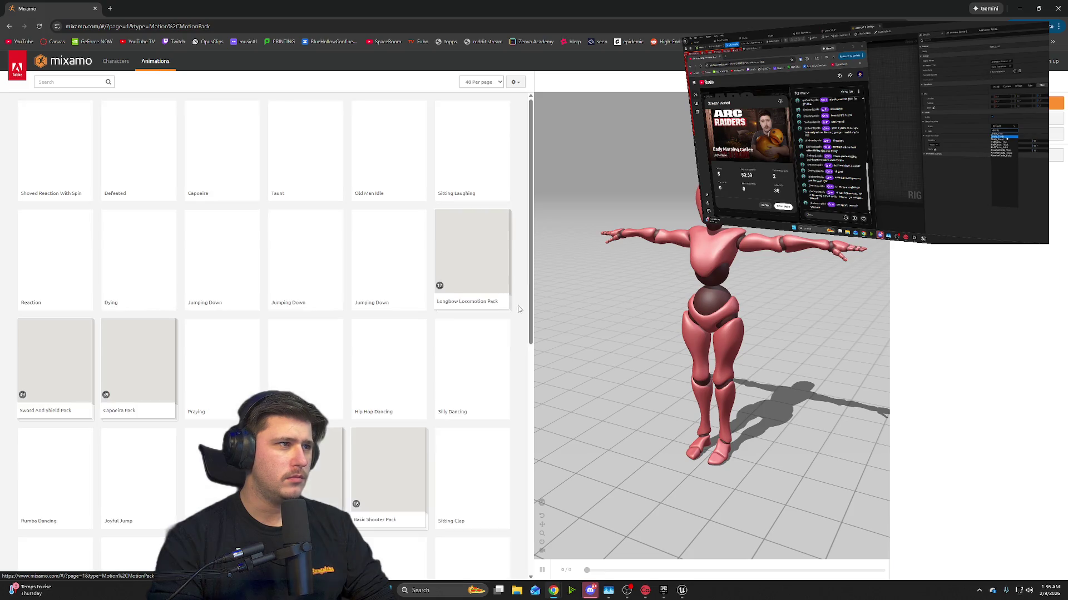
pyautogui.click(75, 83)
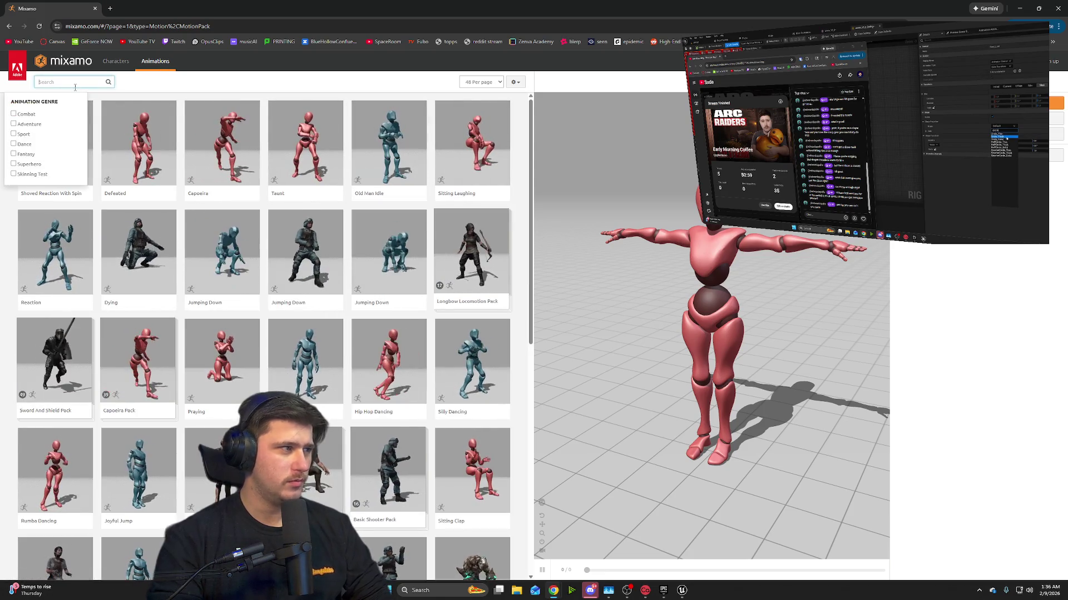
# - Search Mixamo for 'sit', scroll through the 260 results, and preview the Sitting animation
pyautogui.write('sit')
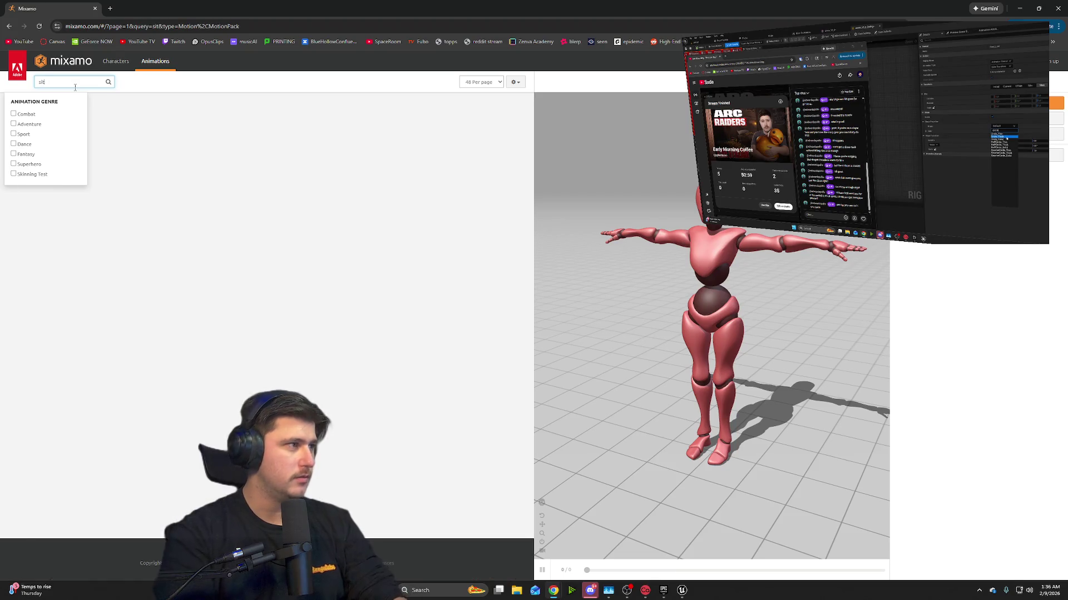
pyautogui.press('Return')
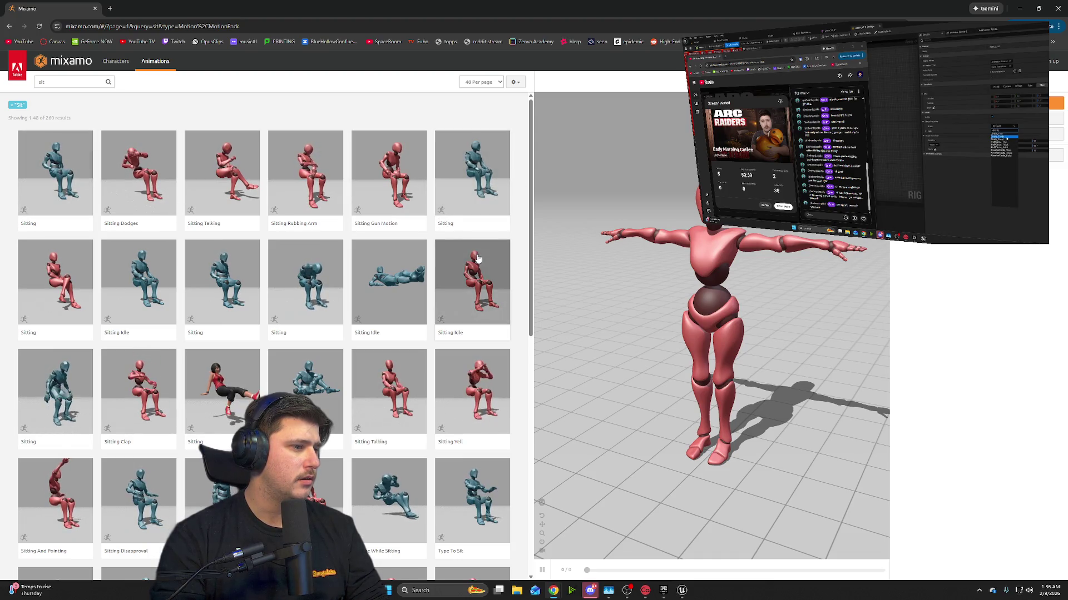
pyautogui.scroll(-4, 188, 455)
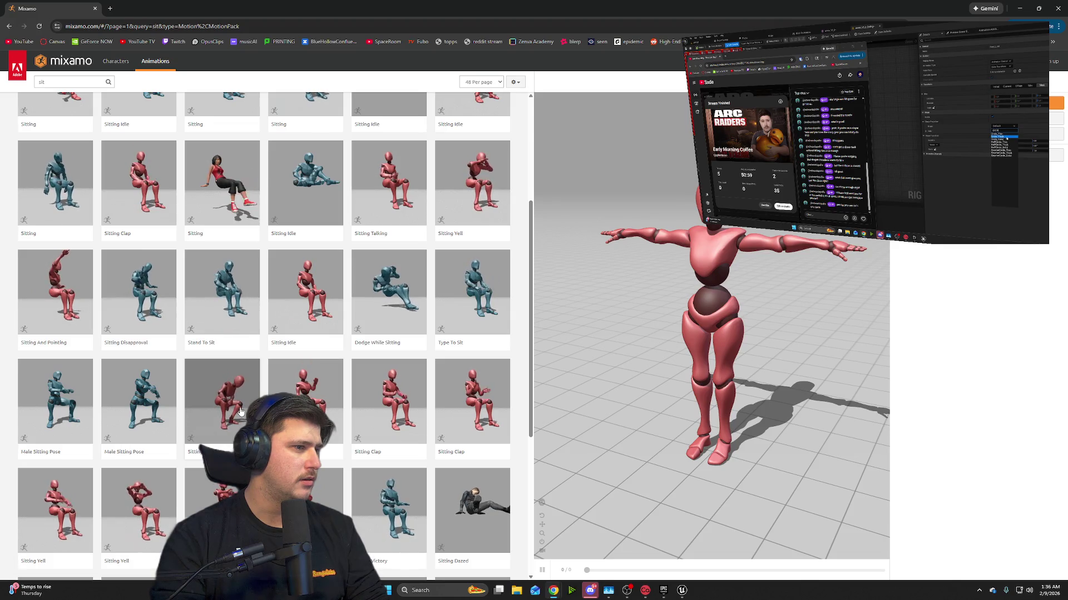
pyautogui.scroll(-2, 362, 403)
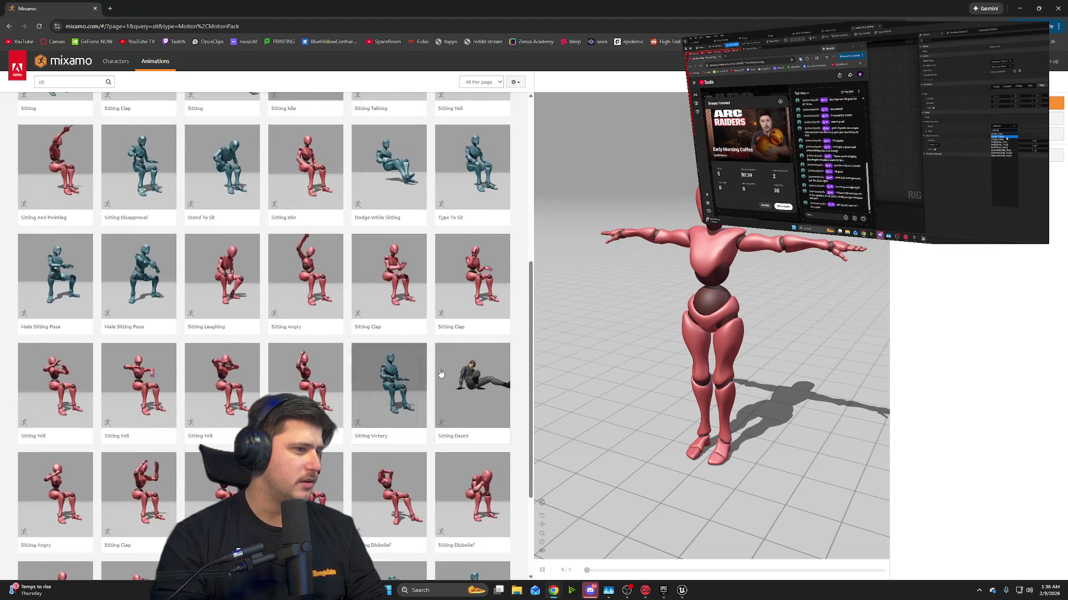
pyautogui.scroll(-1, 362, 403)
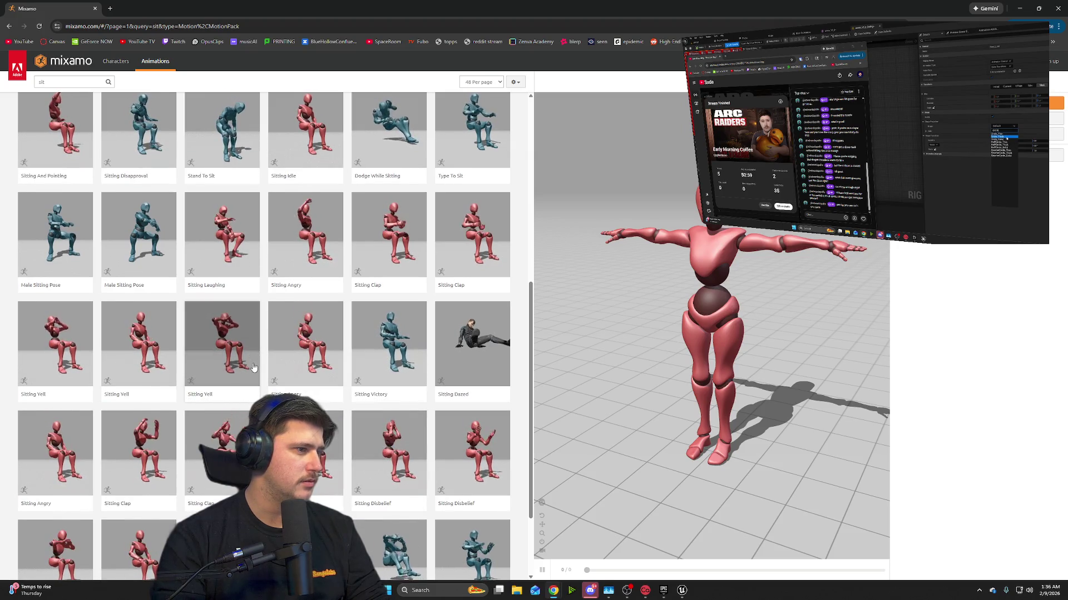
pyautogui.scroll(-2, 253, 373)
pyautogui.scroll(-1, 256, 383)
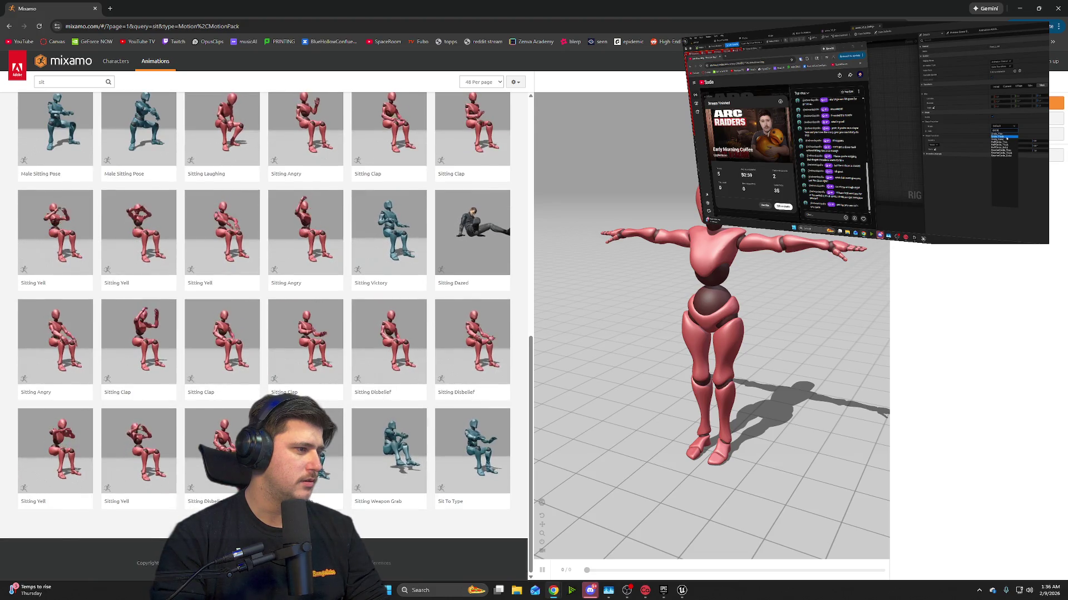
pyautogui.scroll(5, 267, 334)
pyautogui.scroll(4, 58, 189)
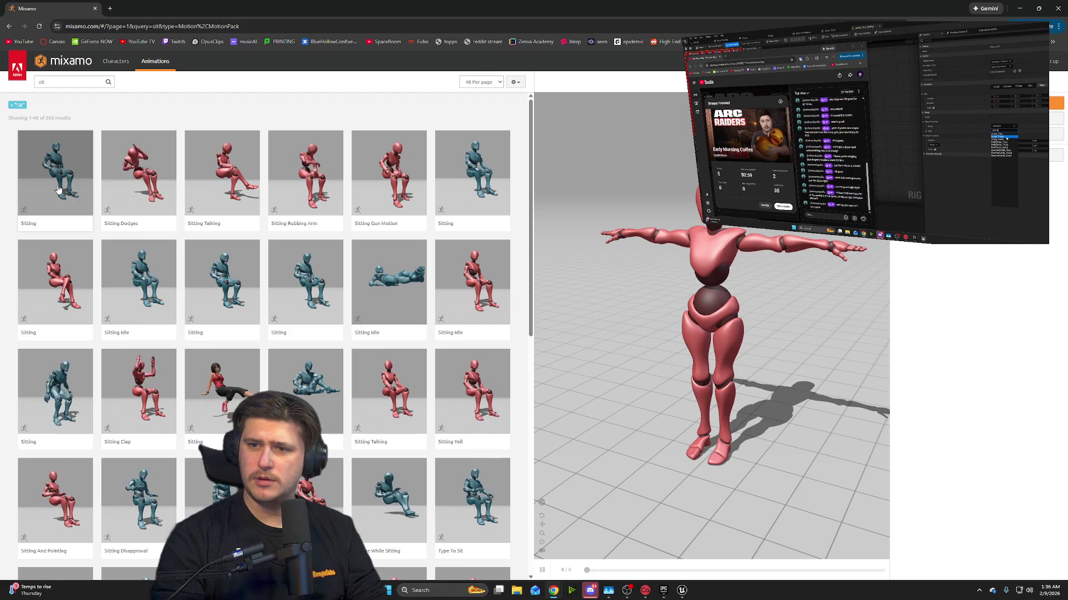
pyautogui.click(63, 187)
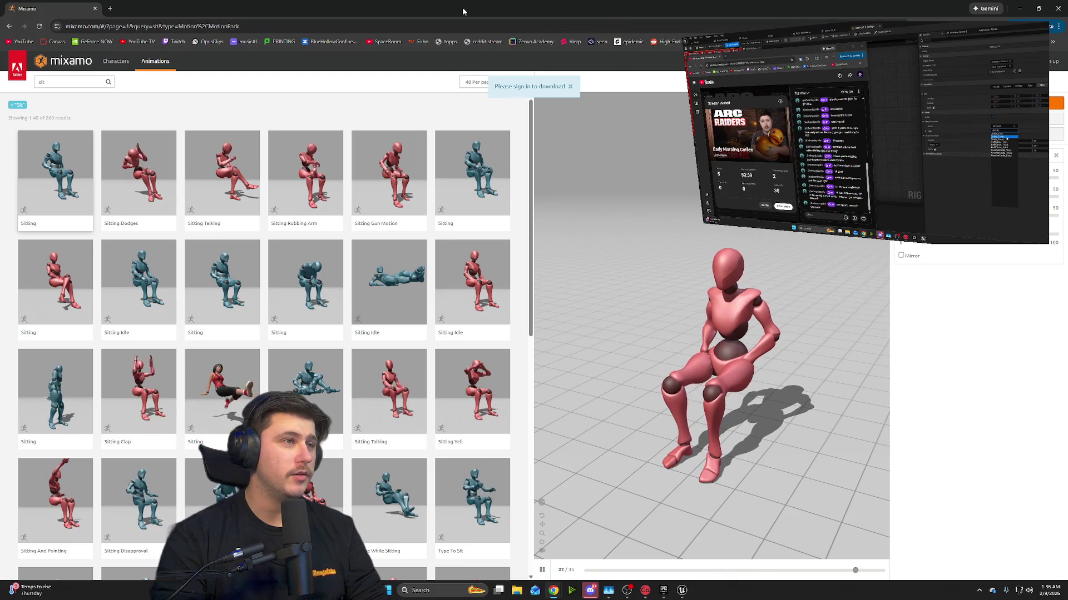
# - Return to the Unreal editor, then drag Mixamo's Download Settings window into view
pyautogui.hotkey('alt', 'Tab')
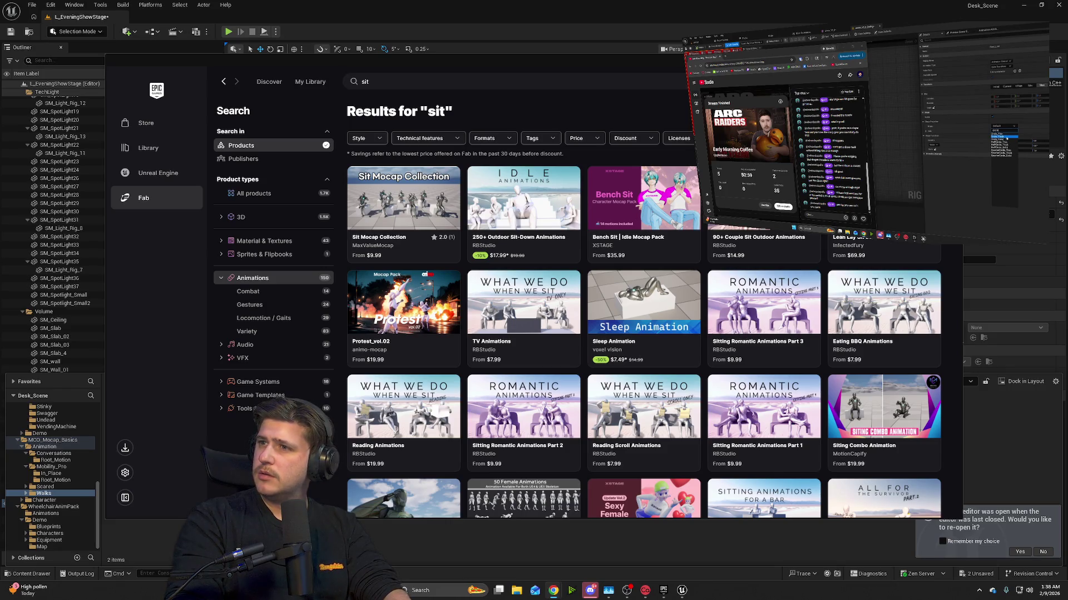
pyautogui.moveTo(1067, 223)
pyautogui.mouseDown()
pyautogui.moveTo(732, 148)
pyautogui.moveTo(642, 89)
pyautogui.moveTo(474, 101)
pyautogui.mouseUp()
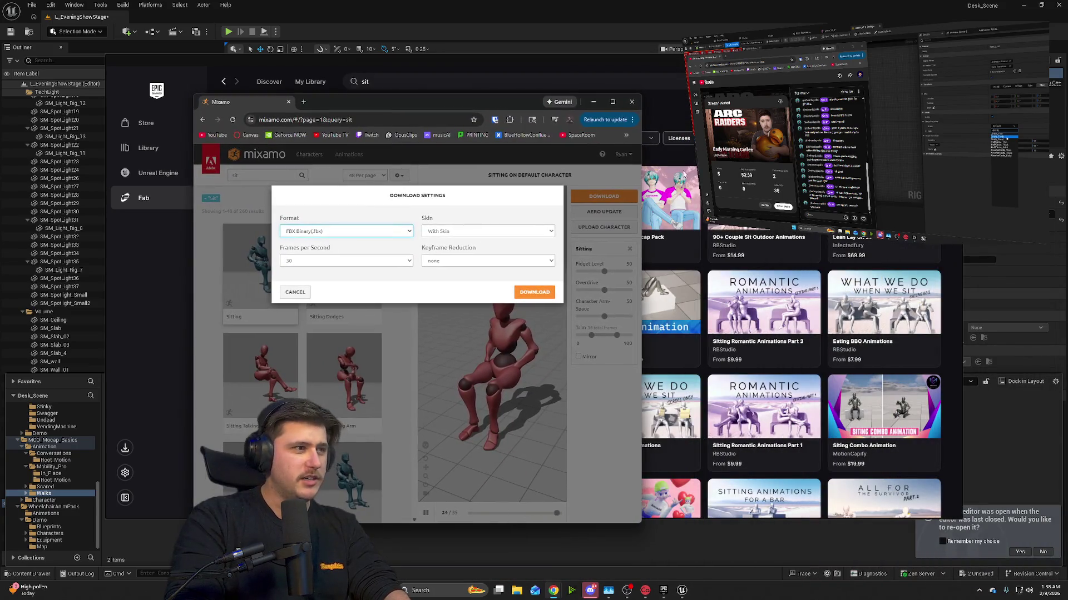
# - Maximize Mixamo and set the download to FBX Binary, With Skin, 30 fps, no keyframe reduction
pyautogui.doubleClick(610, 100)
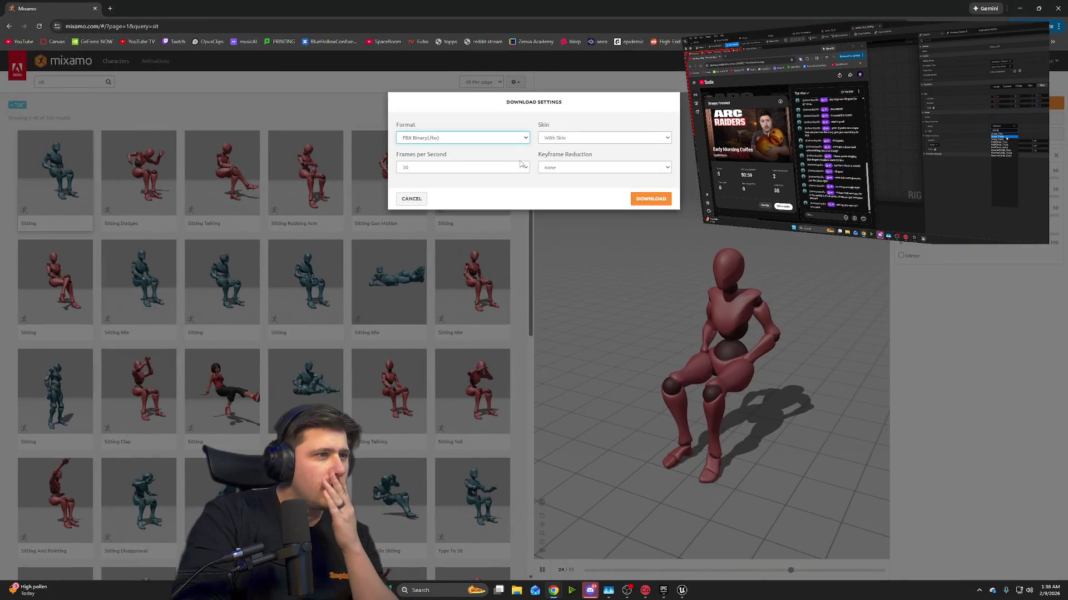
pyautogui.click(627, 139)
pyautogui.click(641, 139)
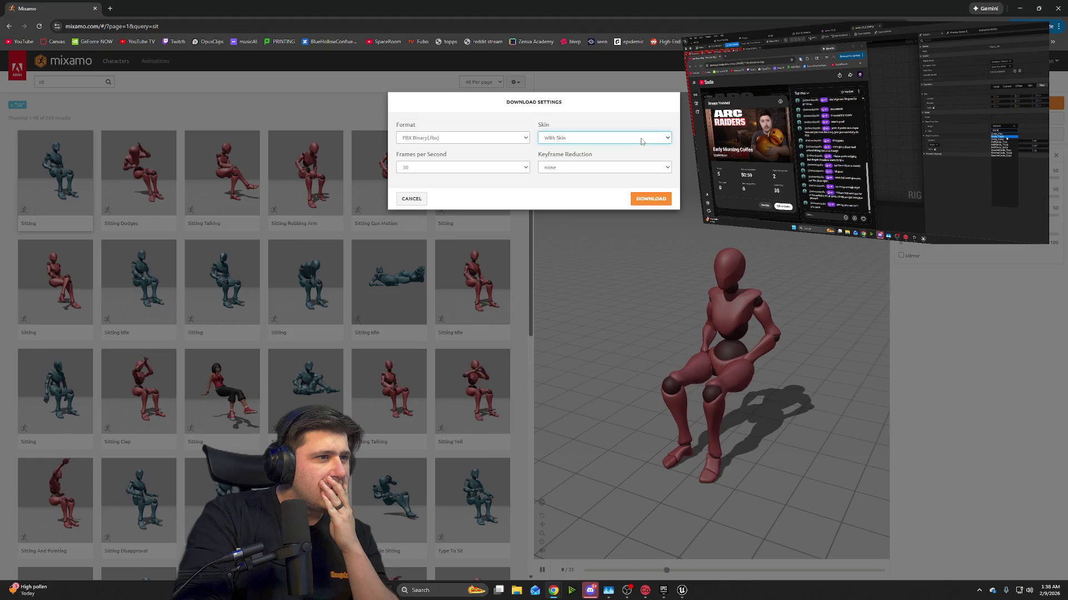
pyautogui.click(525, 167)
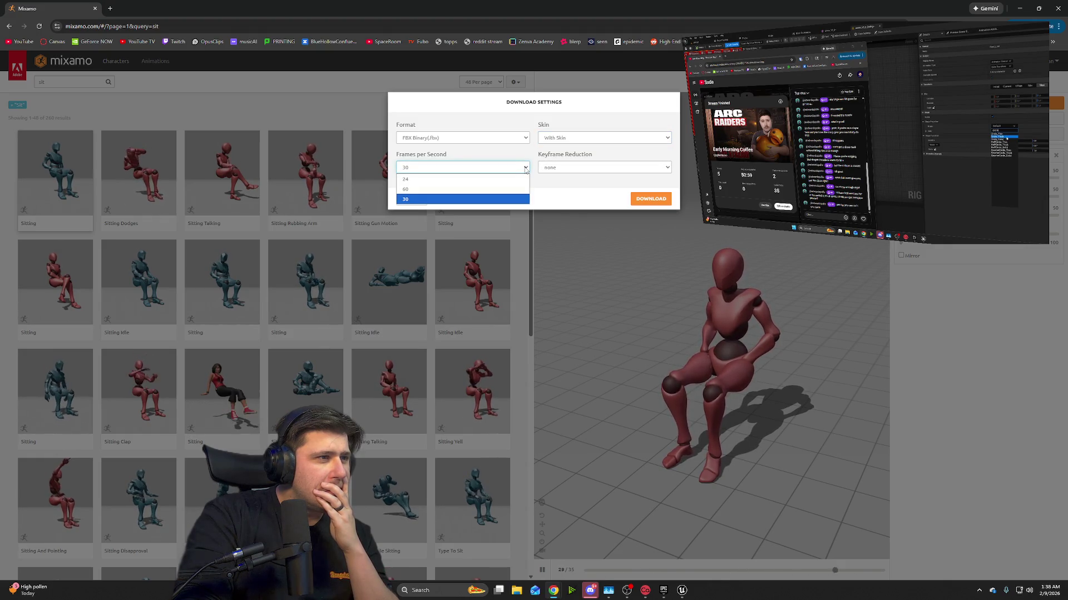
pyautogui.click(525, 168)
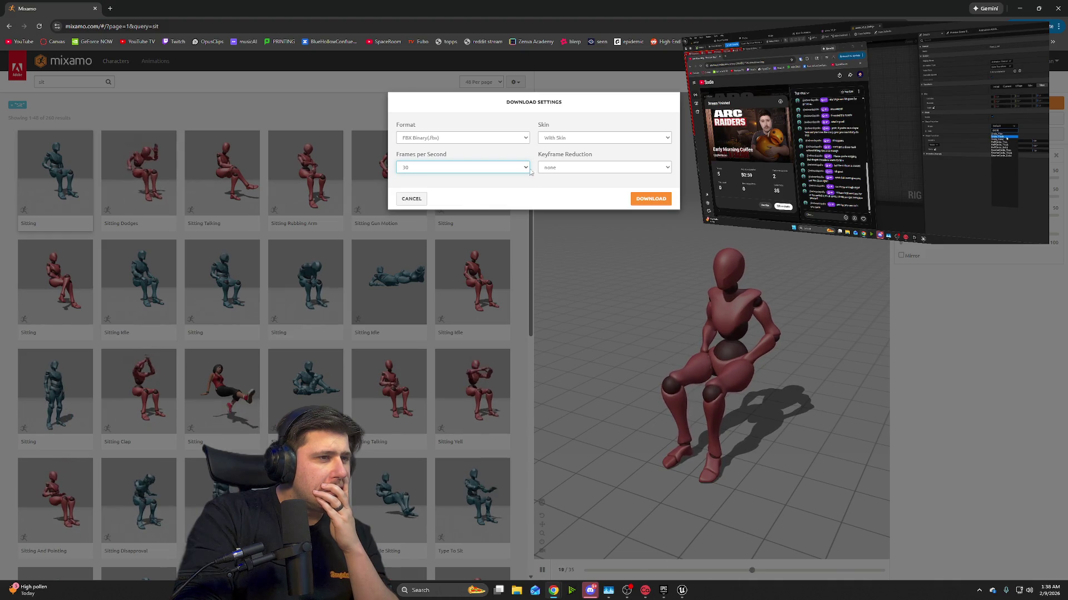
pyautogui.click(613, 170)
pyautogui.click(612, 169)
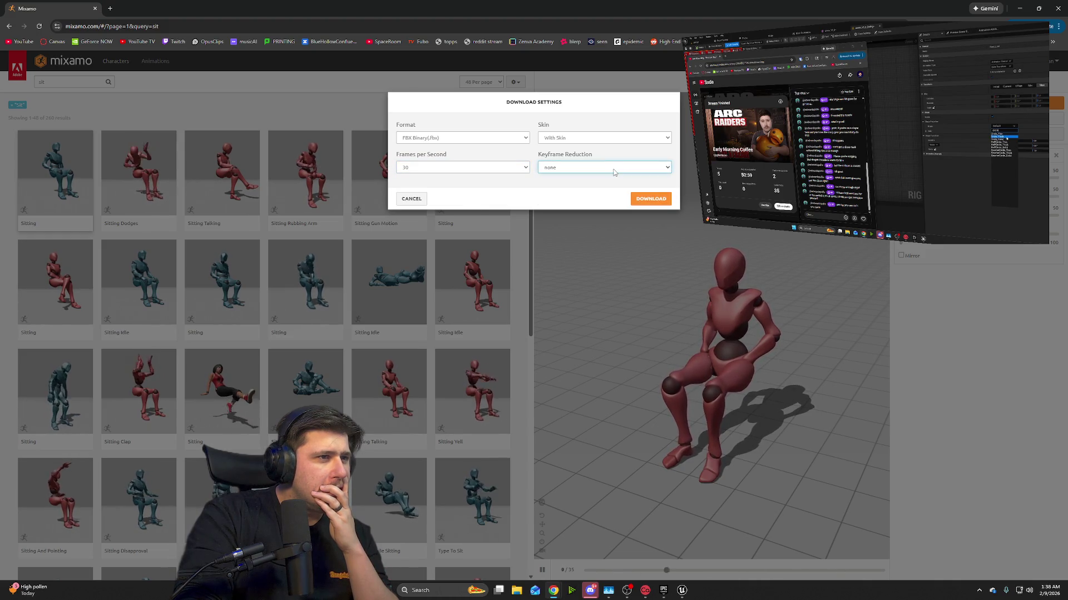
pyautogui.click(514, 138)
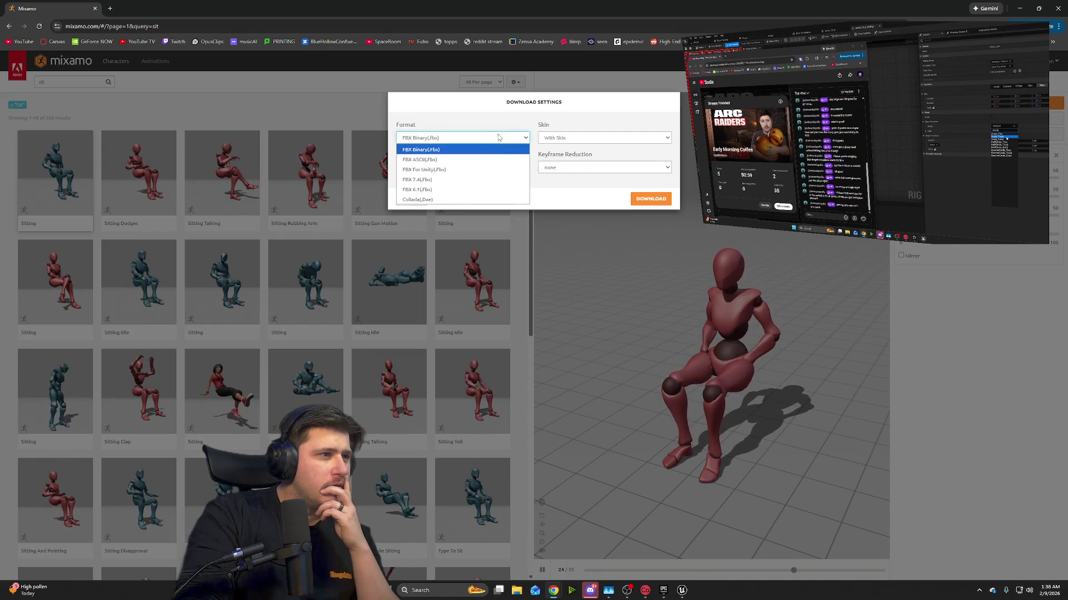
pyautogui.click(507, 133)
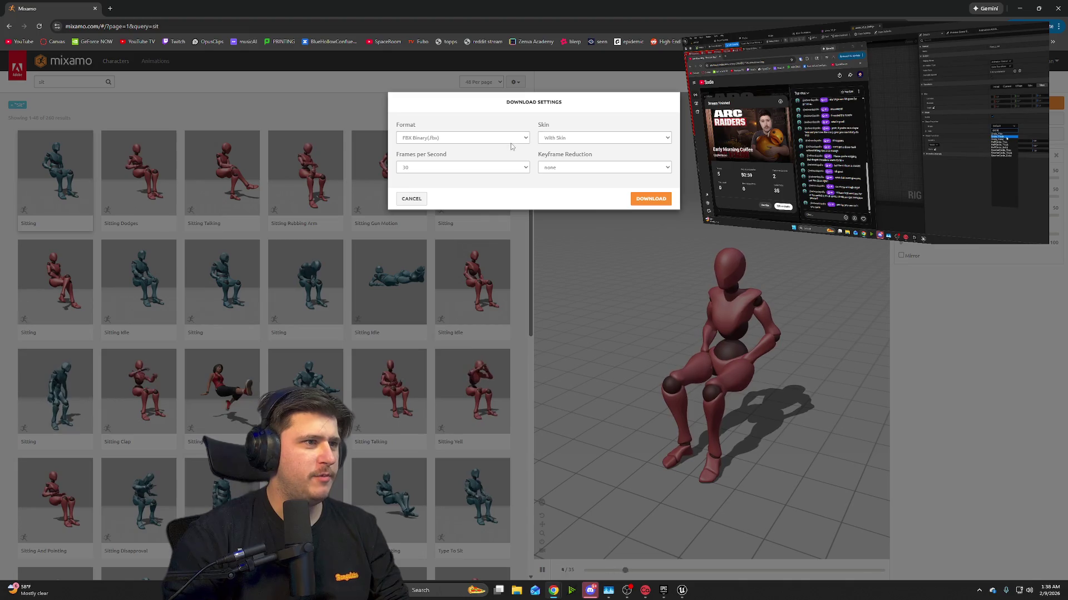
# - Confirm With Skin, 30 fps and no keyframe reduction, then download the Sitting animation
pyautogui.click(577, 142)
pyautogui.click(576, 147)
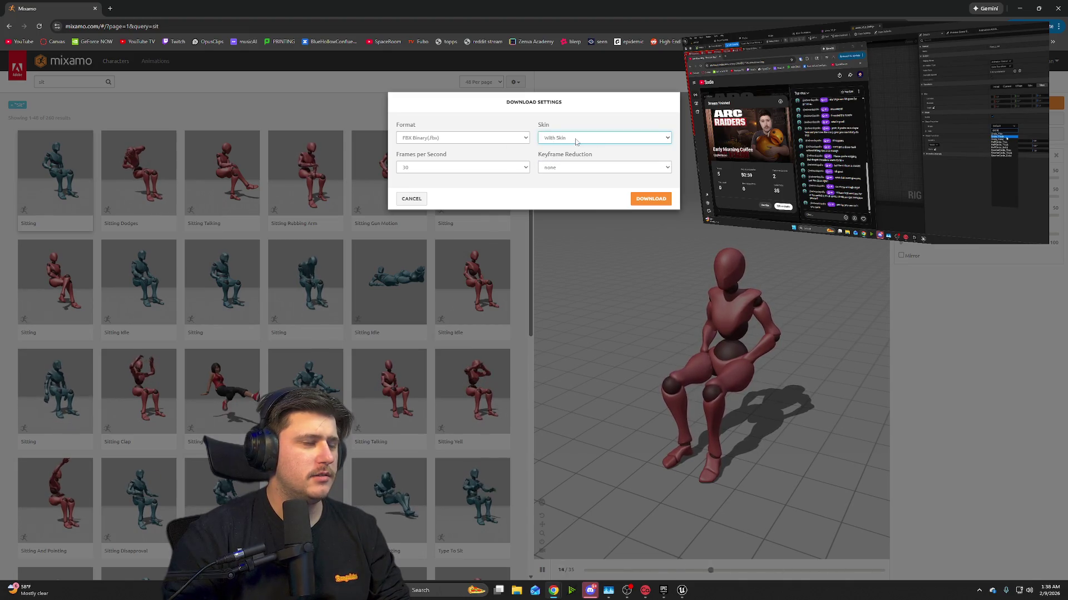
pyautogui.click(466, 168)
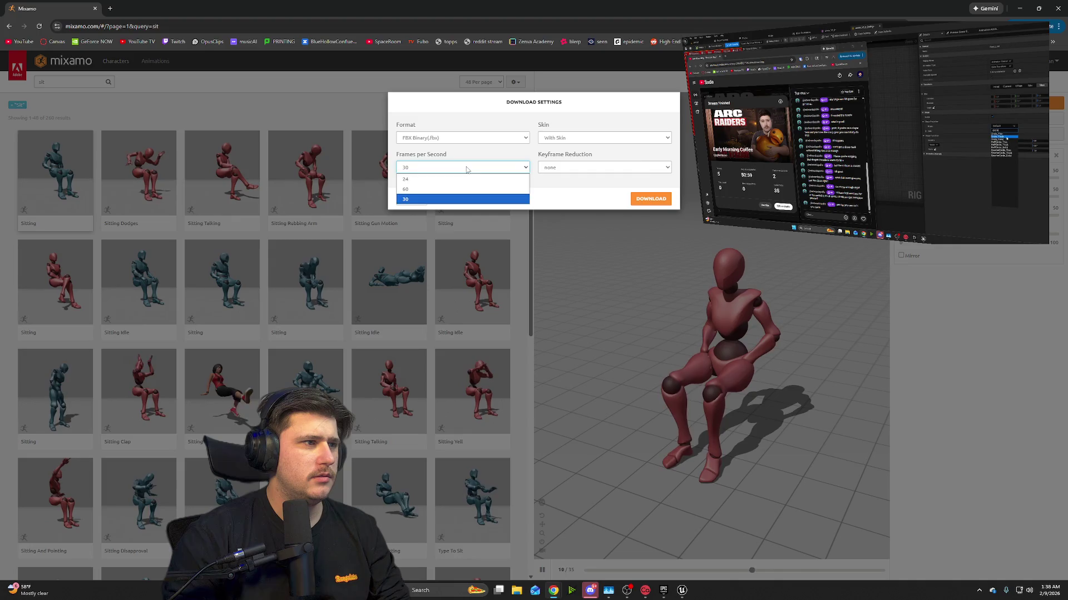
pyautogui.click(466, 169)
pyautogui.click(634, 171)
pyautogui.click(634, 171)
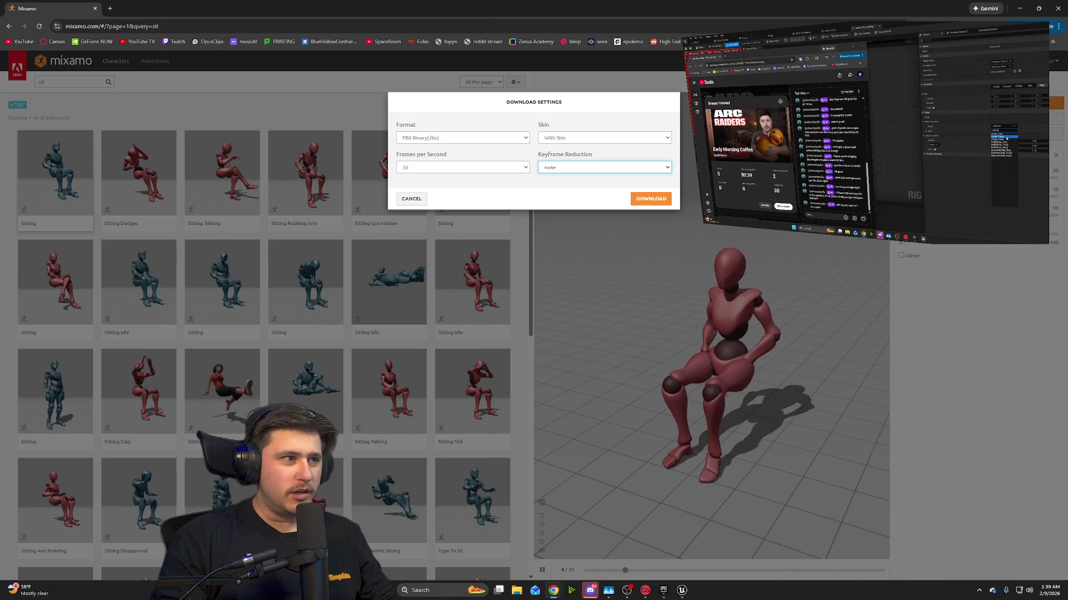
pyautogui.click(645, 202)
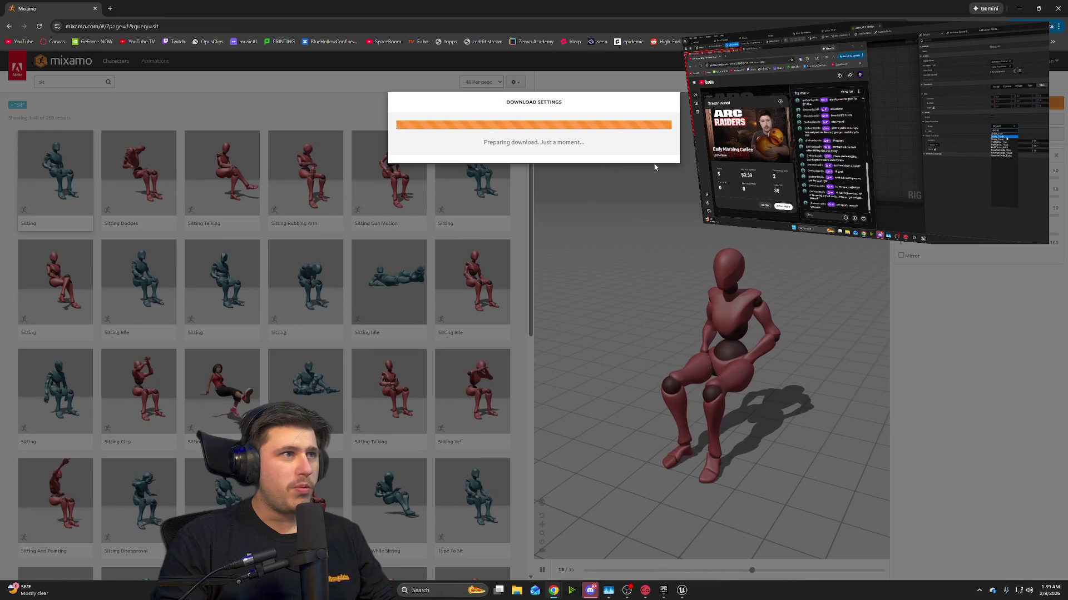
pyautogui.hotkey('alt', 'Tab')
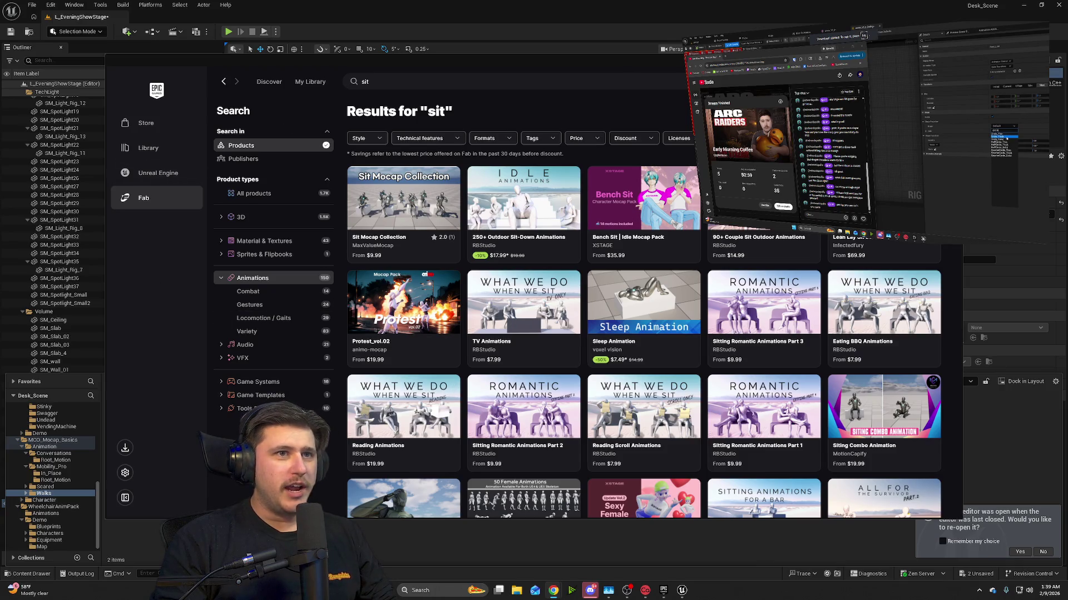
# - Close Fab, select the Content folder, and import Sitting.fbx with its mesh, animation and skeleton
pyautogui.click(56, 446)
pyautogui.scroll(5, 57, 445)
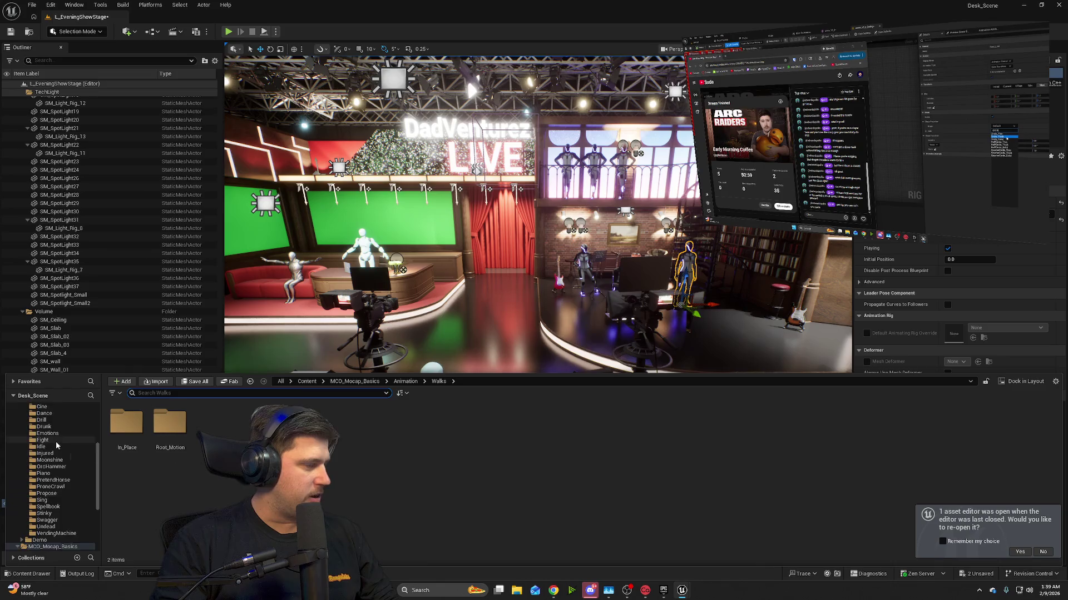
pyautogui.scroll(5, 56, 445)
pyautogui.click(33, 415)
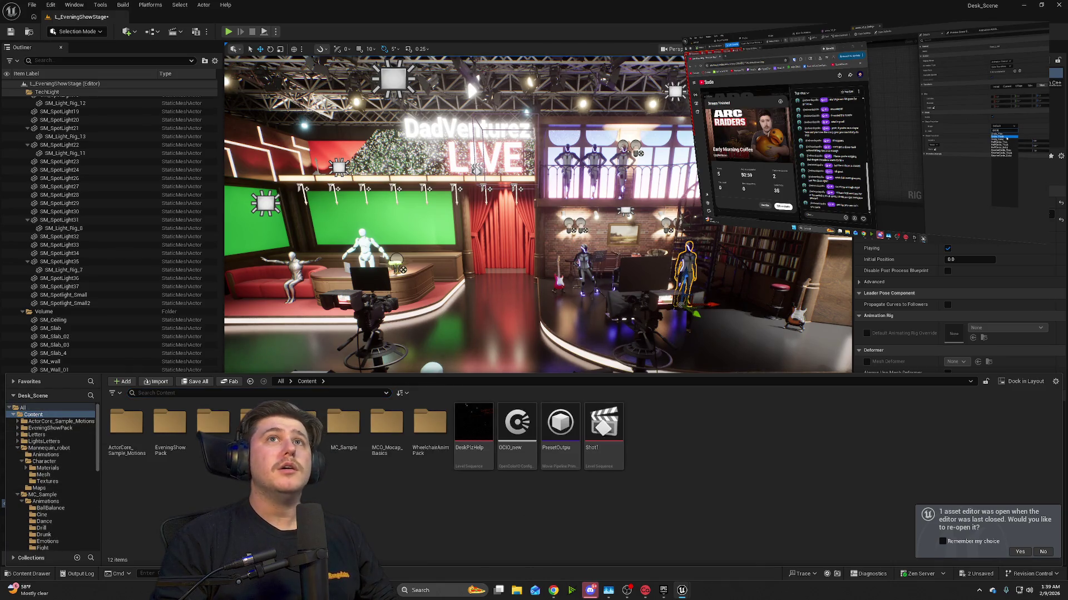
pyautogui.click(553, 590)
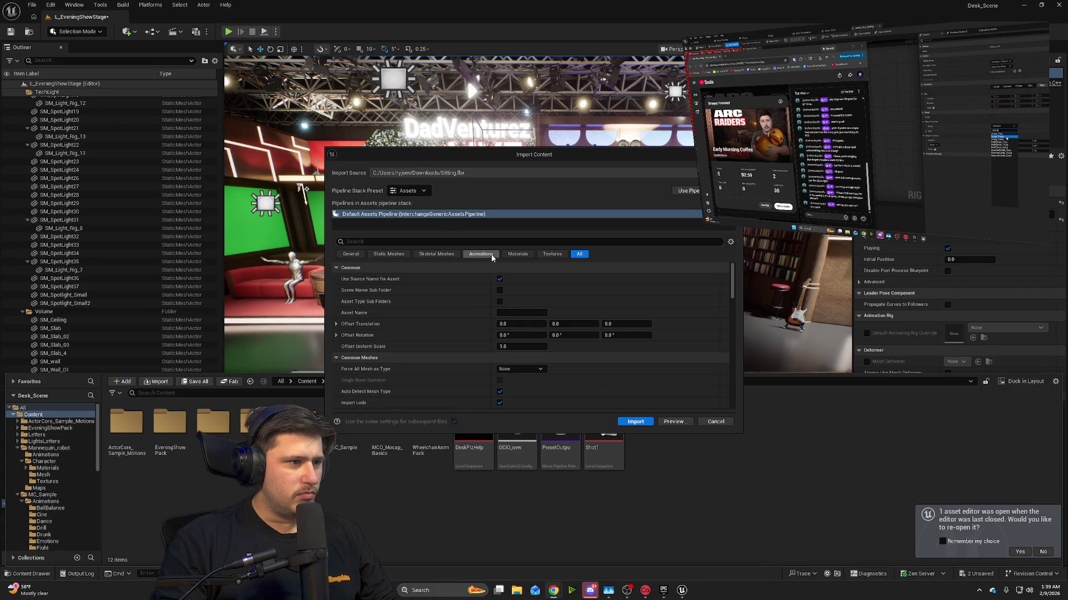
pyautogui.click(631, 424)
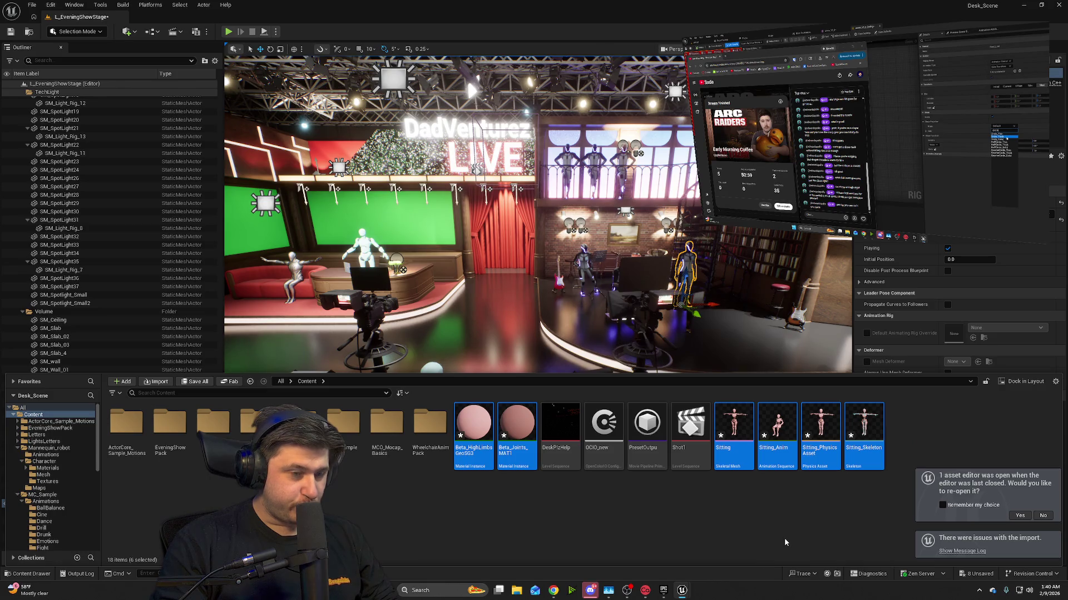
# - Drop Sitting_Anim onto the stage floor and preview it in Play mode
pyautogui.click(780, 432)
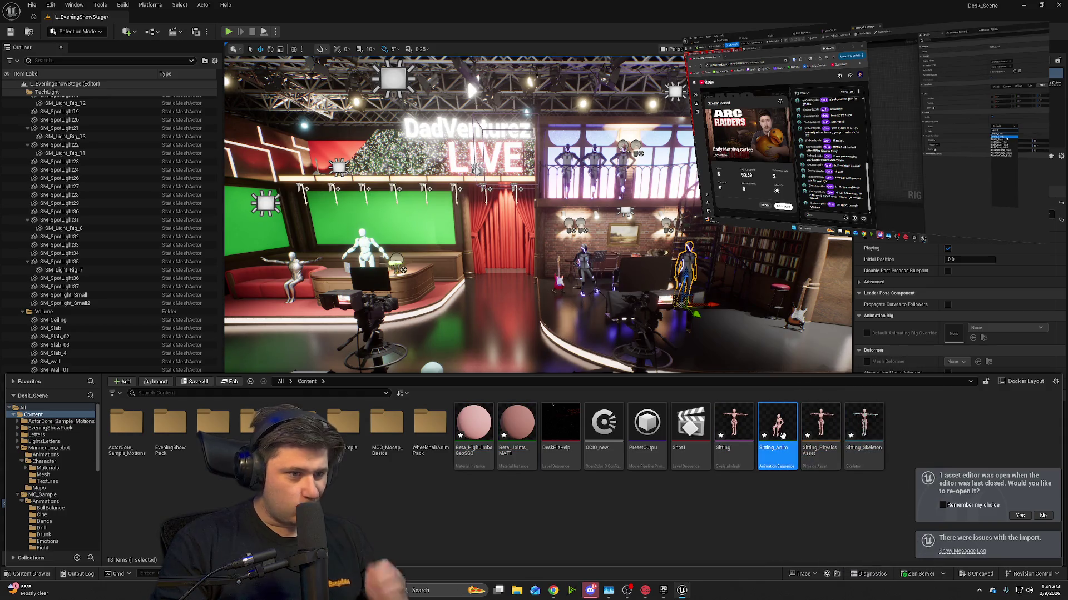
pyautogui.moveTo(781, 433)
pyautogui.mouseDown()
pyautogui.moveTo(502, 350)
pyautogui.moveTo(548, 317)
pyautogui.moveTo(531, 289)
pyautogui.mouseUp()
pyautogui.moveTo(611, 390)
pyautogui.mouseDown()
pyautogui.moveTo(611, 361)
pyautogui.moveTo(611, 391)
pyautogui.mouseUp()
pyautogui.hotkey('alt', 'p')
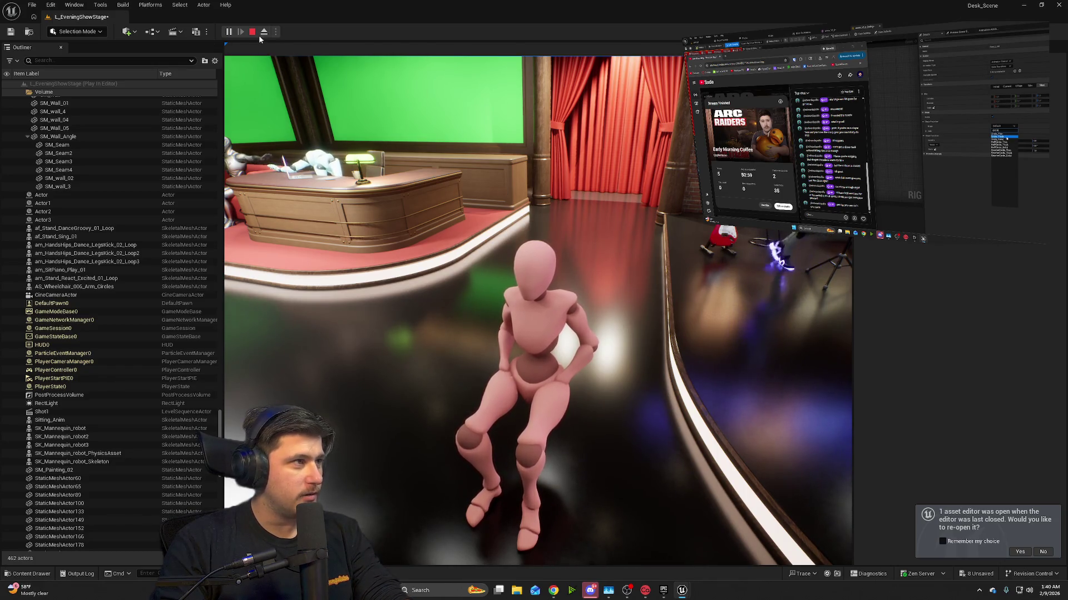
pyautogui.press('Escape')
# - Delete the test Sitting_Anim actor from the level
pyautogui.moveTo(608, 350)
pyautogui.mouseDown()
pyautogui.moveTo(500, 356)
pyautogui.moveTo(478, 334)
pyautogui.moveTo(456, 345)
pyautogui.moveTo(467, 351)
pyautogui.mouseUp()
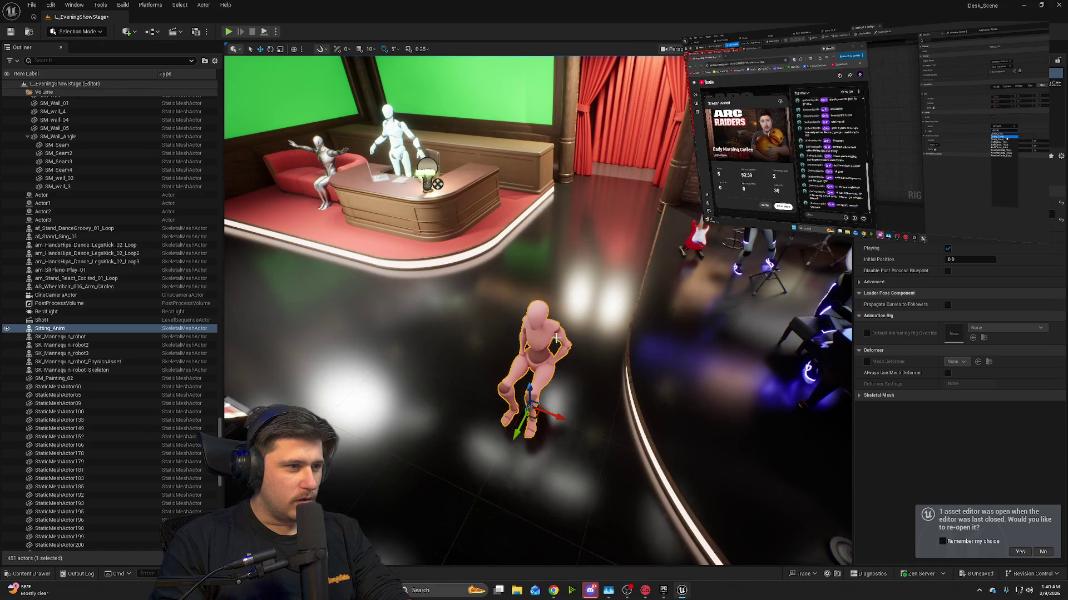
pyautogui.press('Delete')
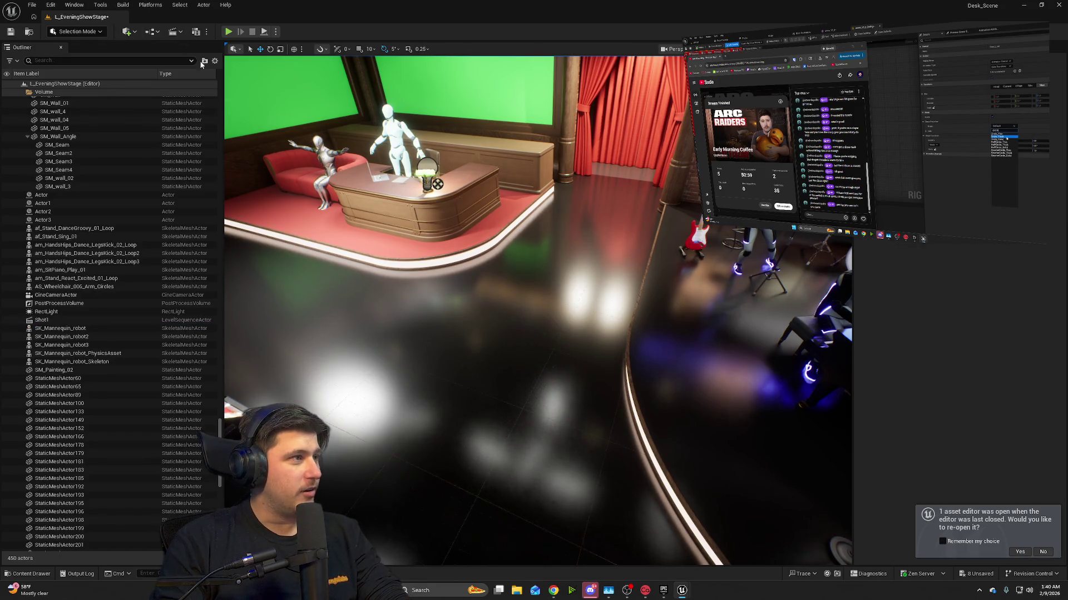
pyautogui.click(32, 574)
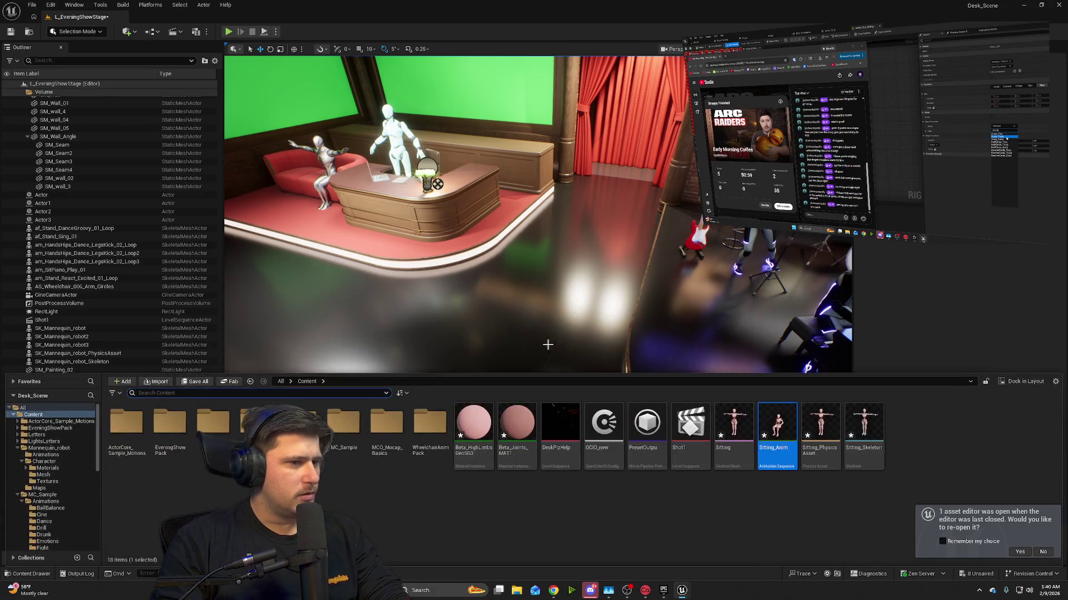
# - Create a new Content folder named Maxi_Animations
pyautogui.rightClick(570, 506)
pyautogui.click(600, 232)
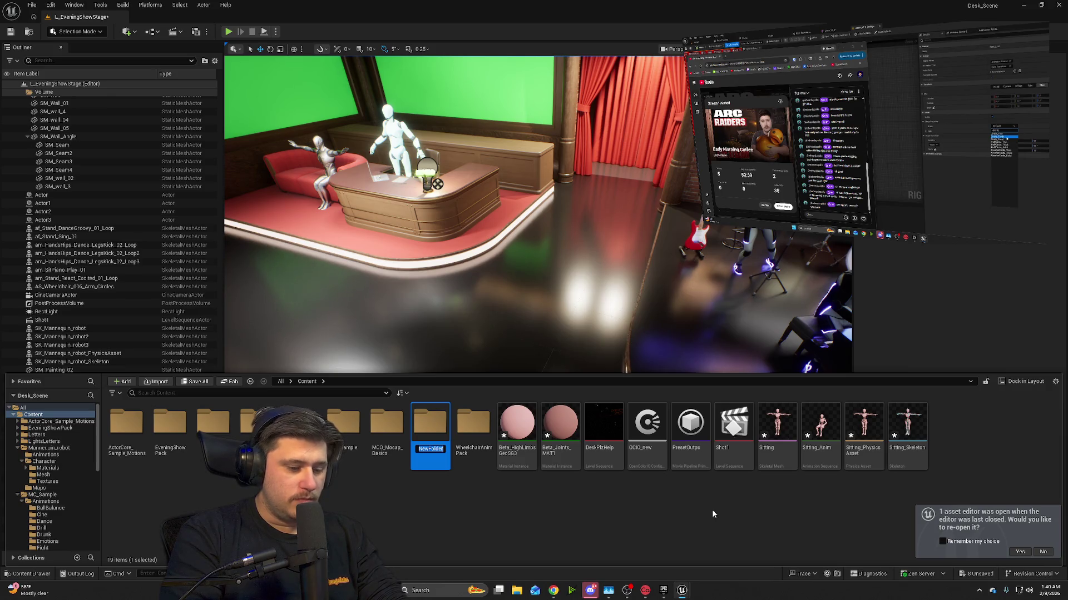
pyautogui.write('Maxi')
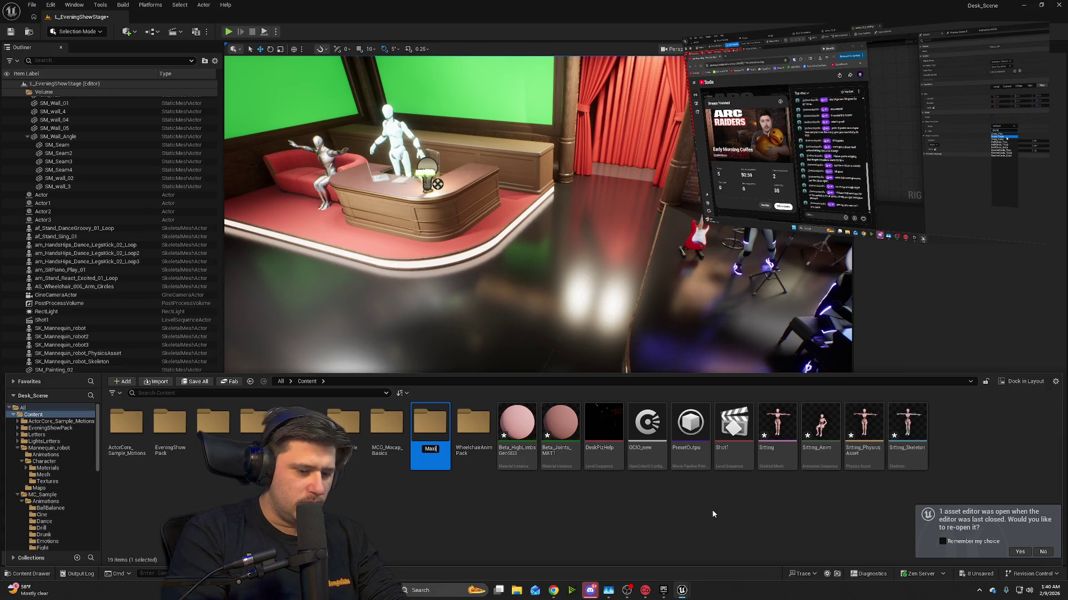
pyautogui.write('_Animation')
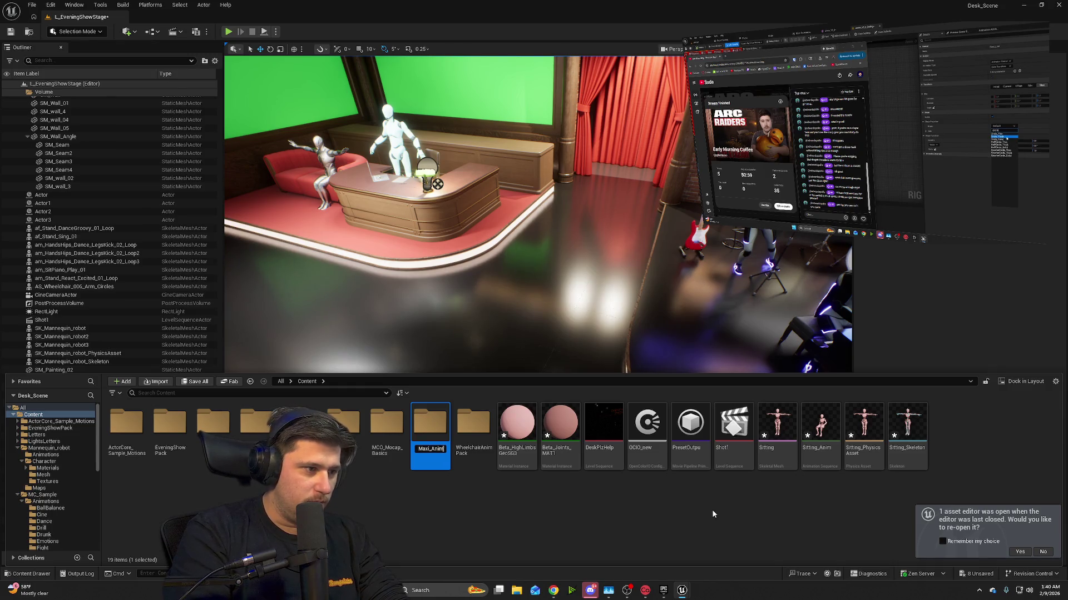
pyautogui.write('s')
pyautogui.press('Return')
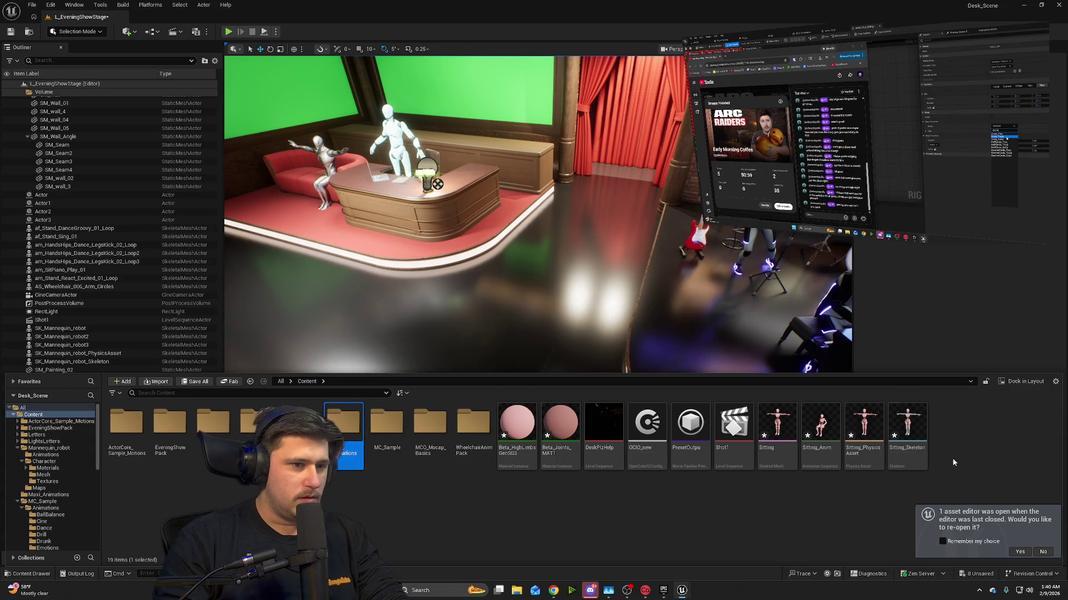
# - Move the ten loose Sitting assets into Maxi_Animations and select Sitting_Anim inside it
pyautogui.click(964, 438)
pyautogui.click(915, 434)
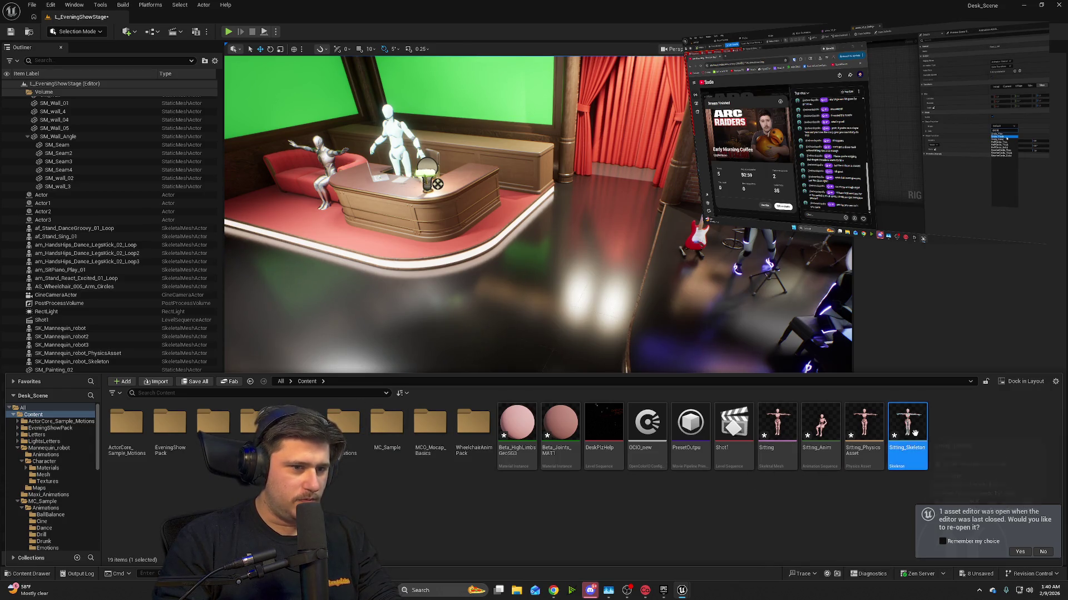
pyautogui.keyDown('shift'); pyautogui.click(505, 425); pyautogui.keyUp('shift')
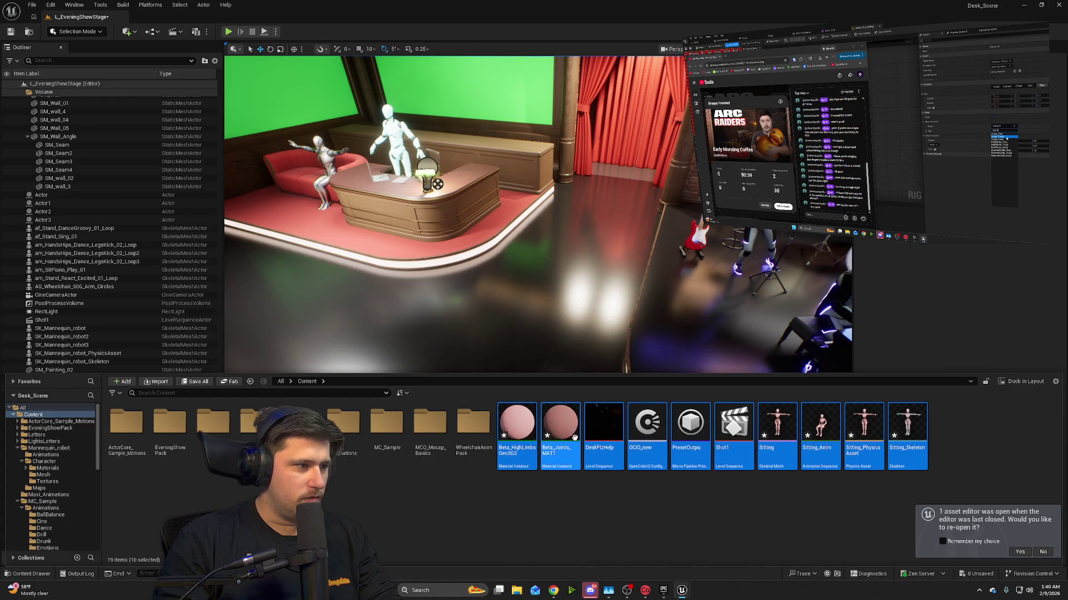
pyautogui.moveTo(543, 426)
pyautogui.mouseDown()
pyautogui.moveTo(482, 501)
pyautogui.moveTo(336, 503)
pyautogui.moveTo(336, 514)
pyautogui.moveTo(354, 425)
pyautogui.mouseUp()
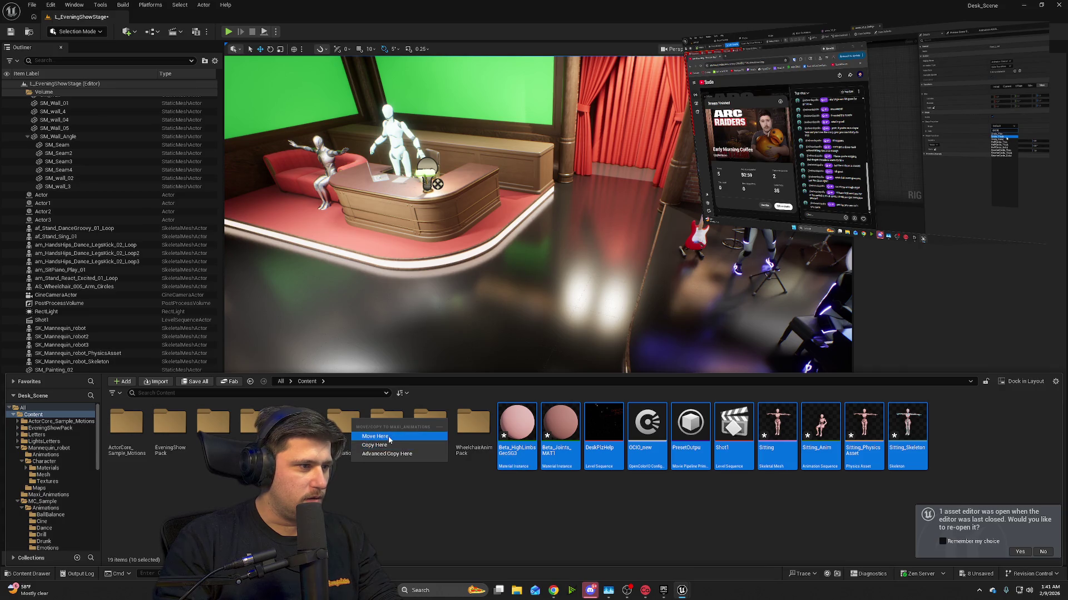
pyautogui.click(372, 445)
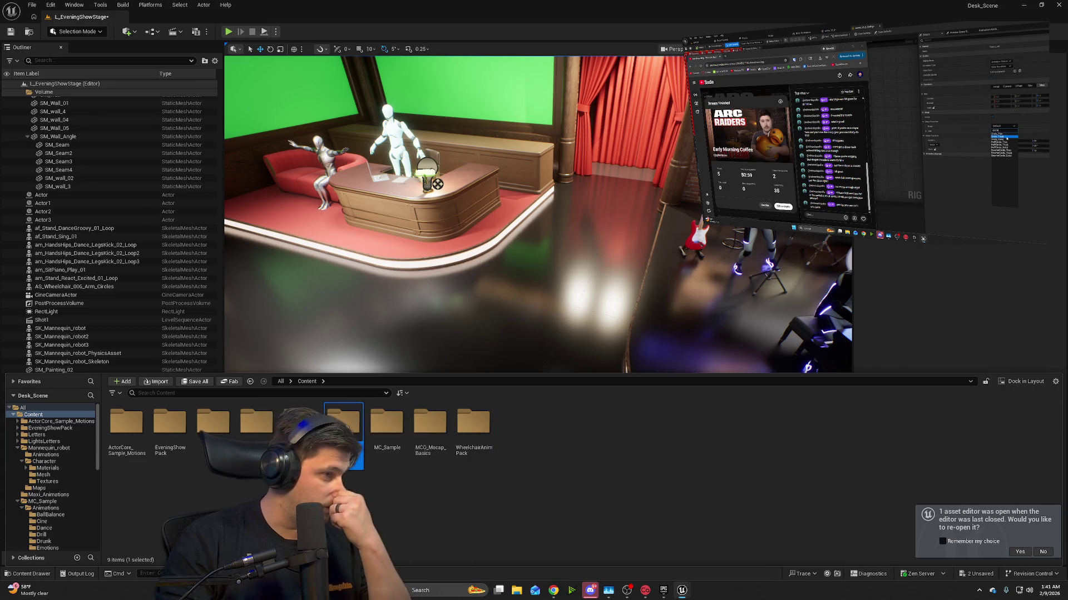
pyautogui.doubleClick(343, 423)
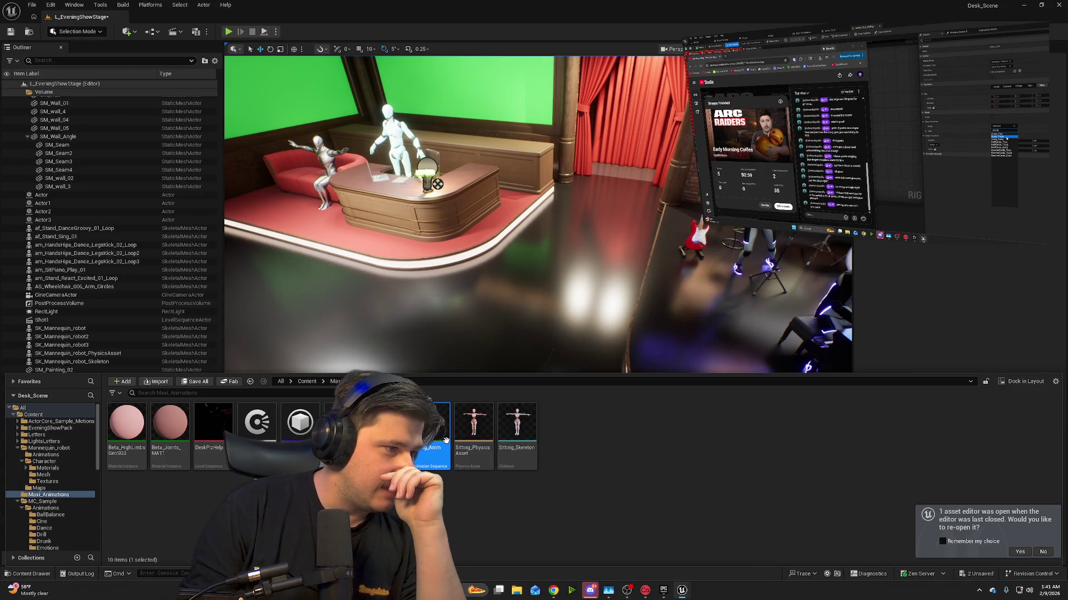
pyautogui.click(430, 425)
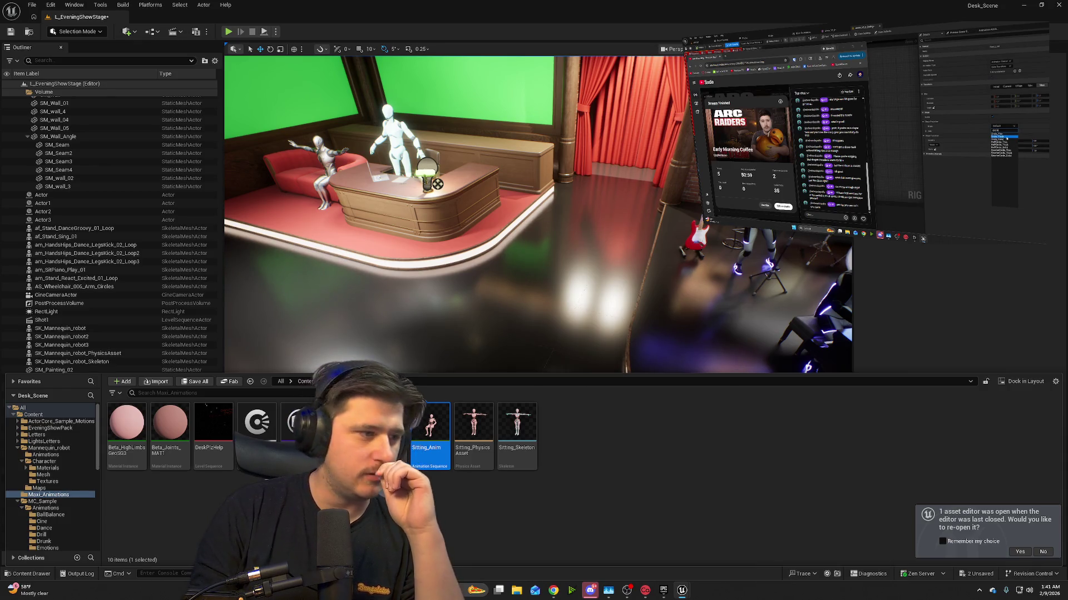
# - Retarget Sitting_Anim with SK_Mannequin_robot as the target skeletal mesh
pyautogui.rightClick(445, 439)
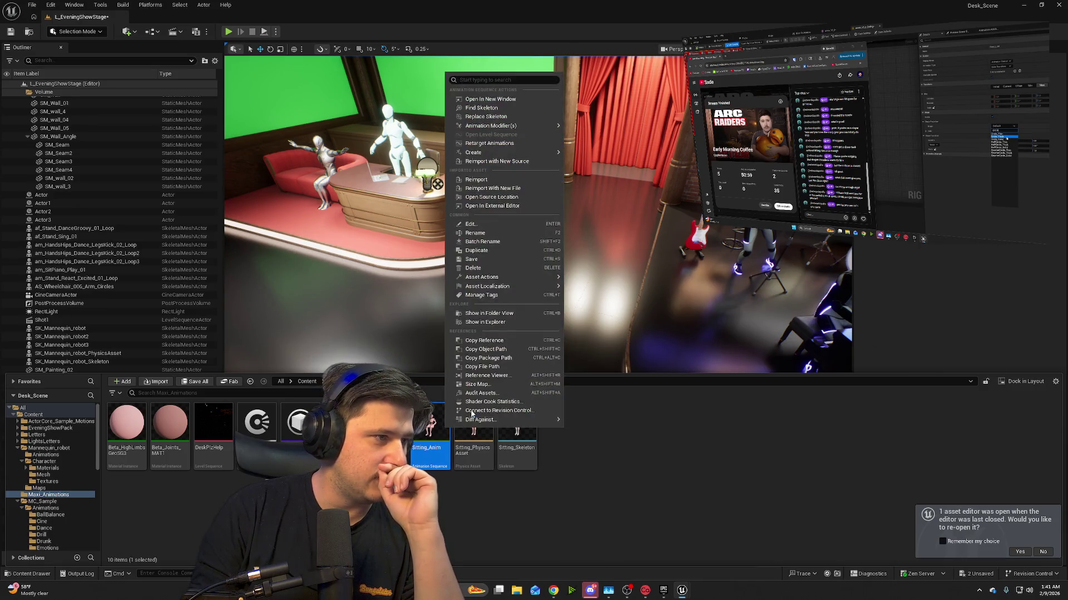
pyautogui.moveTo(528, 420)
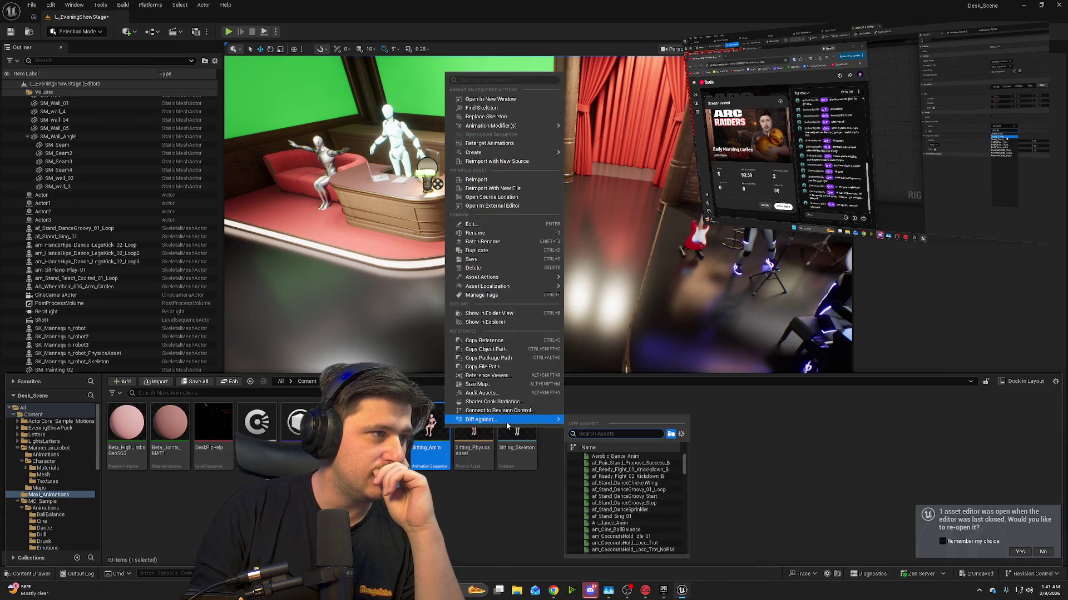
pyautogui.click(490, 144)
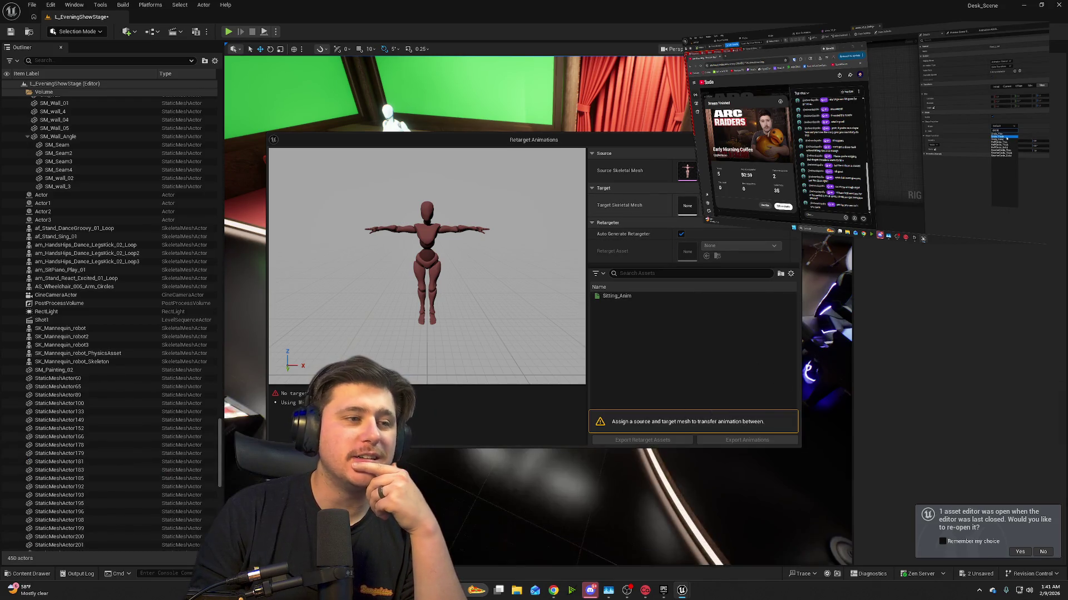
pyautogui.click(739, 204)
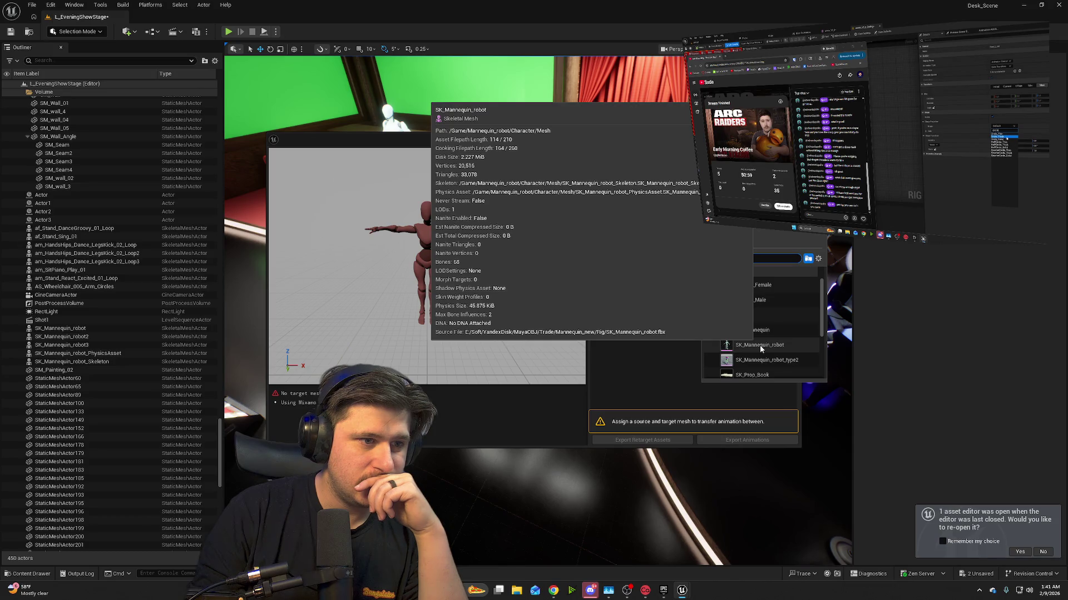
pyautogui.click(760, 346)
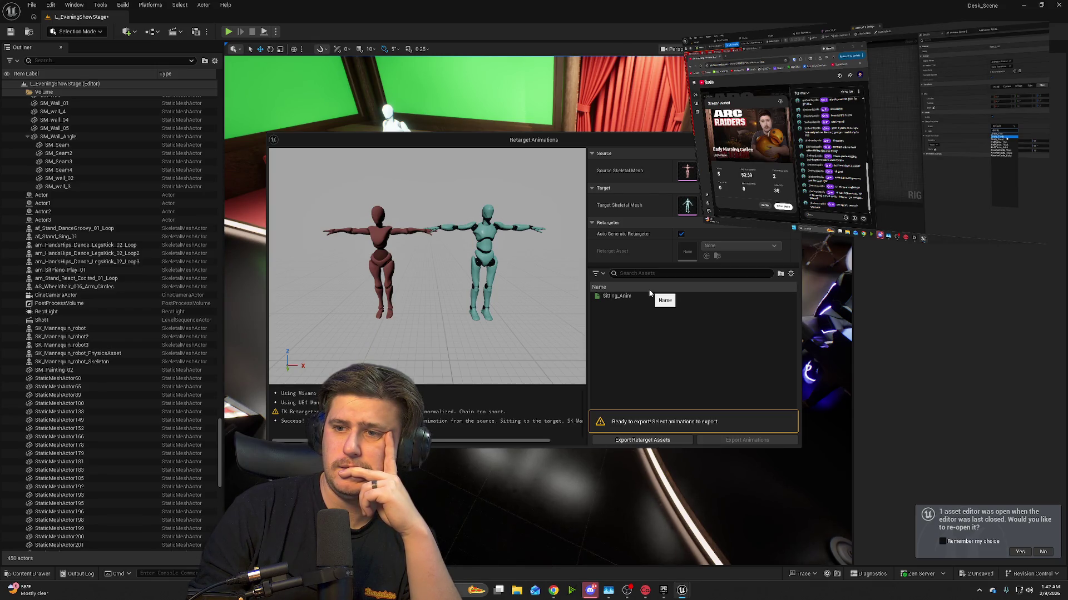
# - Export the retargeted Sitting_Anim into the Maxi_Animations folder as Sitting_Anim1
pyautogui.click(647, 295)
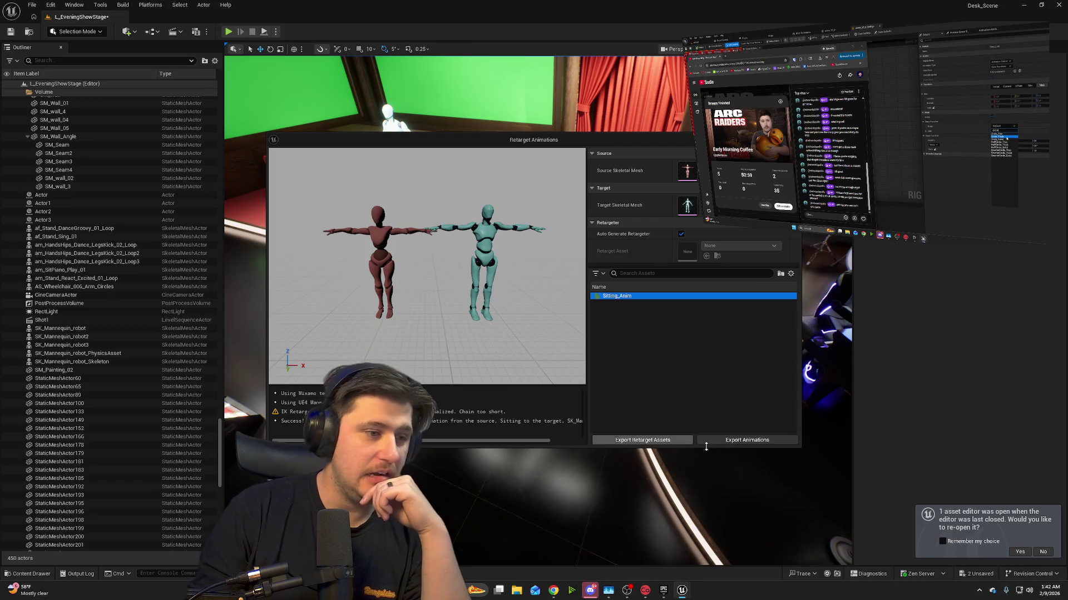
pyautogui.click(735, 442)
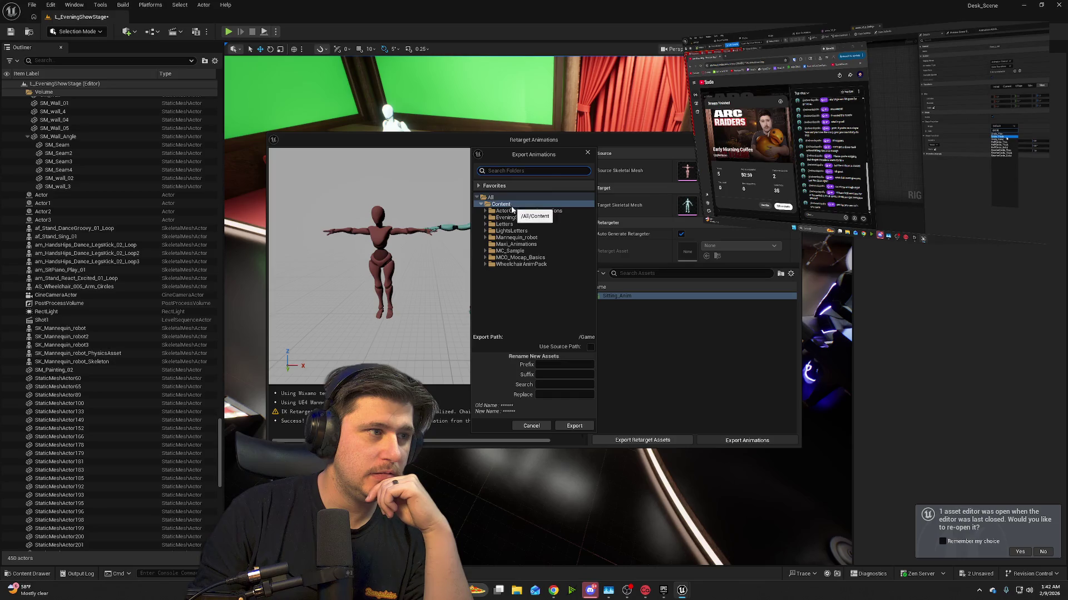
pyautogui.click(534, 245)
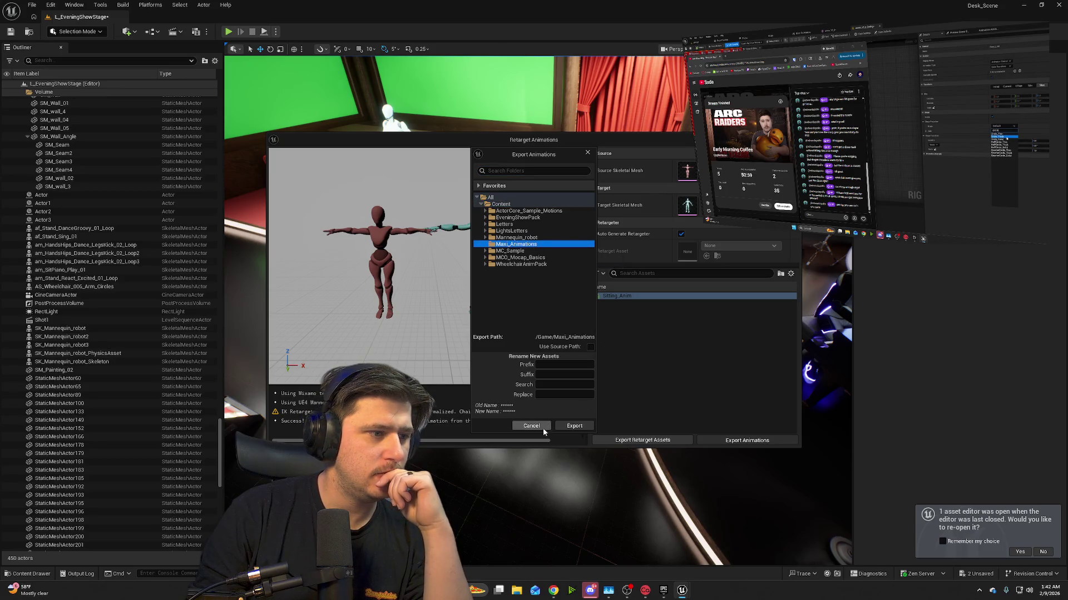
pyautogui.click(575, 426)
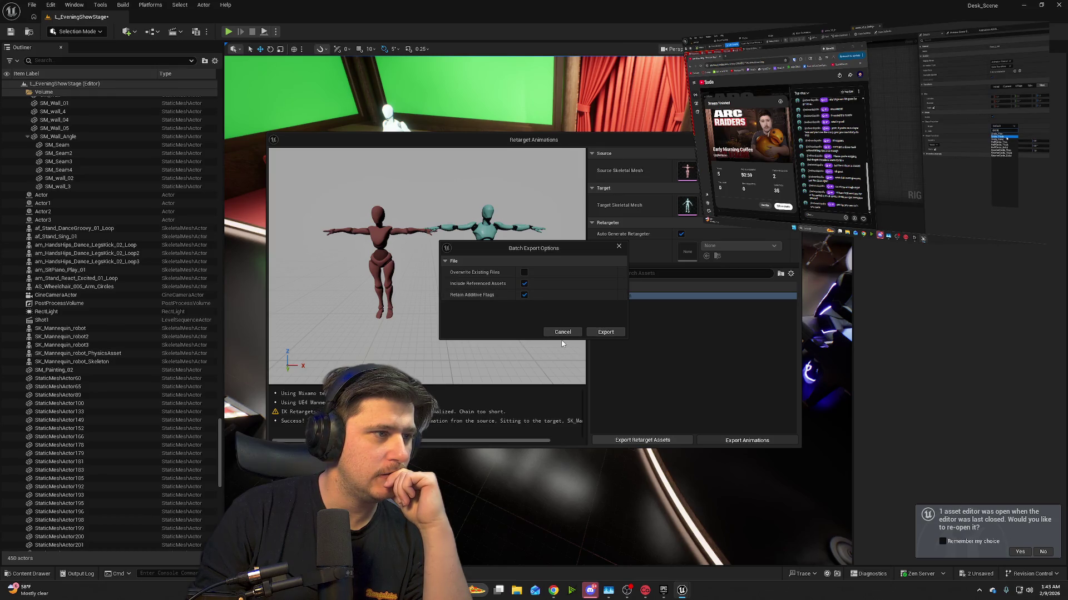
pyautogui.click(603, 333)
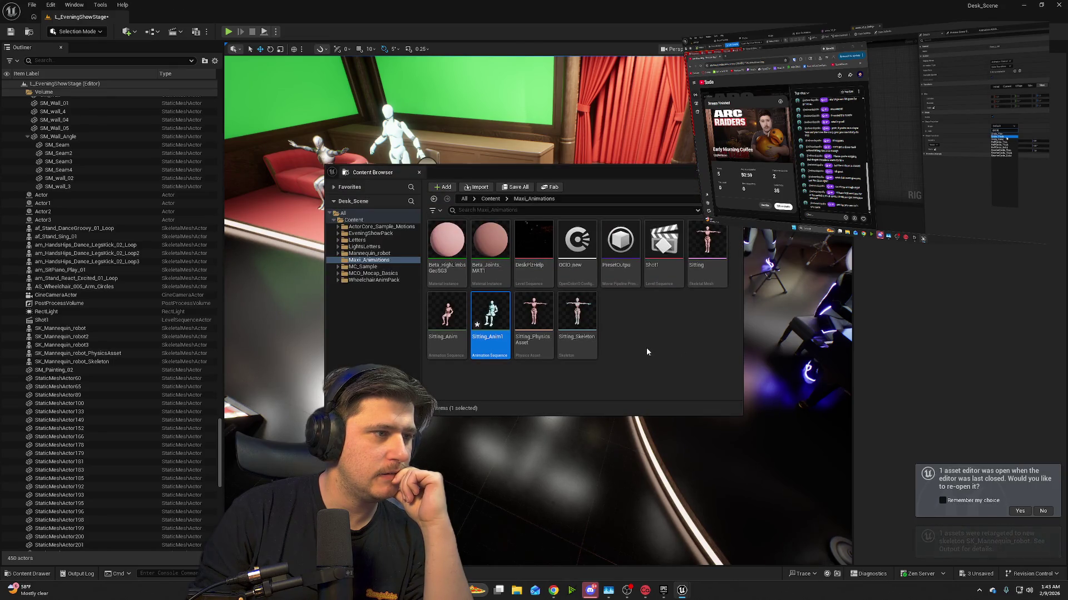
# - Drop Sitting_Anim1 near the stage, frame it, and run a Play preview
pyautogui.moveTo(490, 322); pyautogui.dragTo(276, 328)
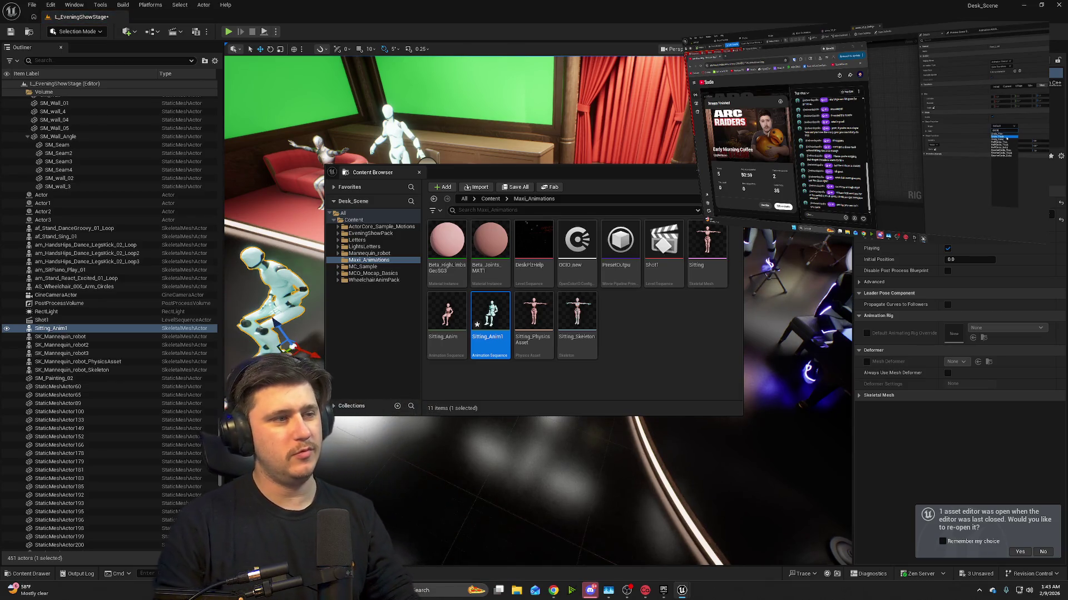
pyautogui.press('f')
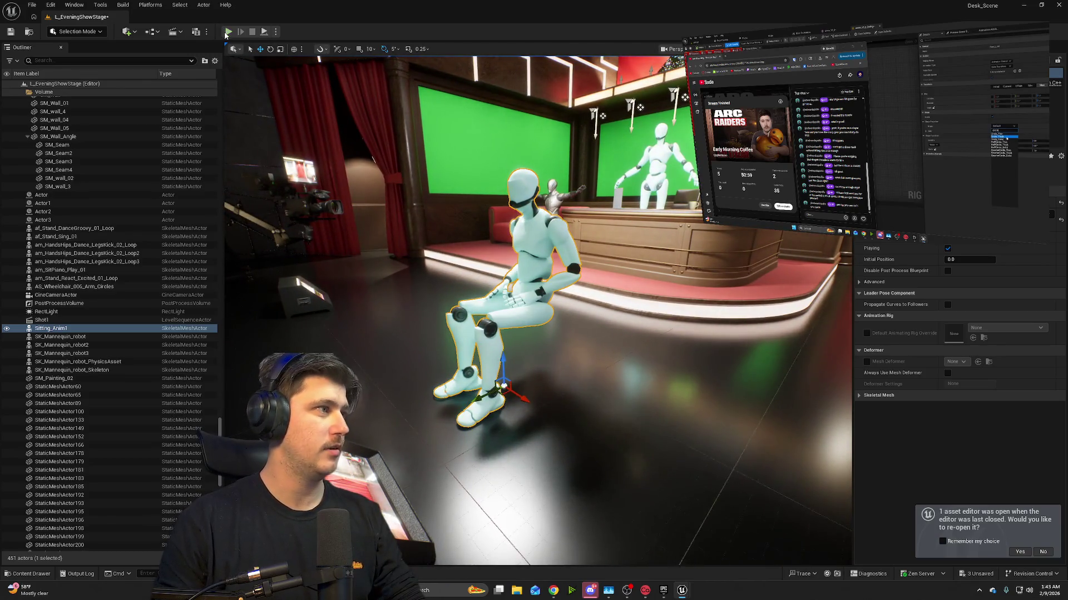
pyautogui.click(227, 33)
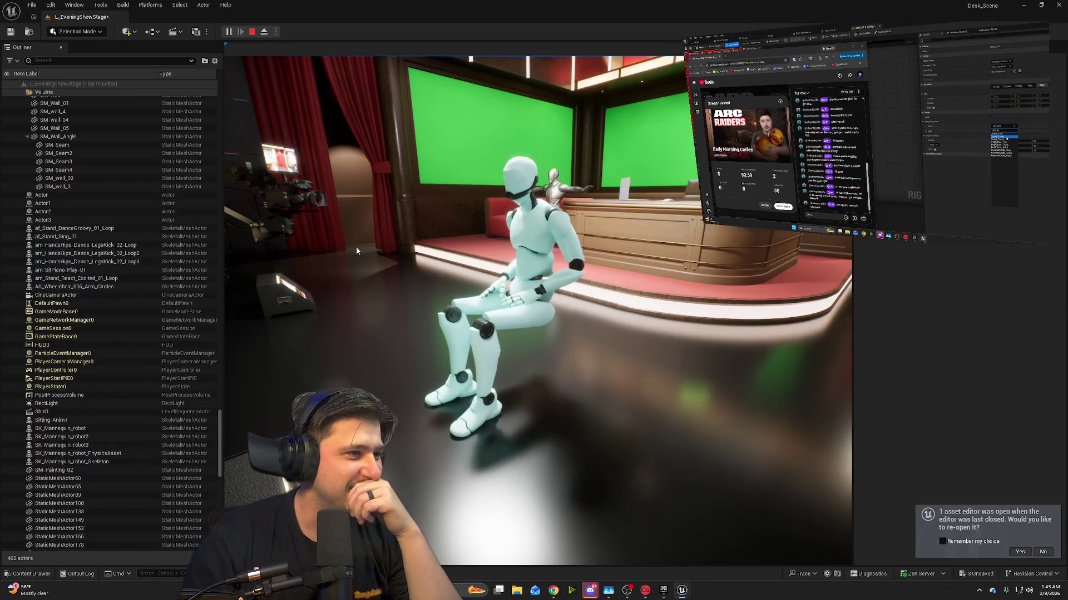
pyautogui.click(623, 340)
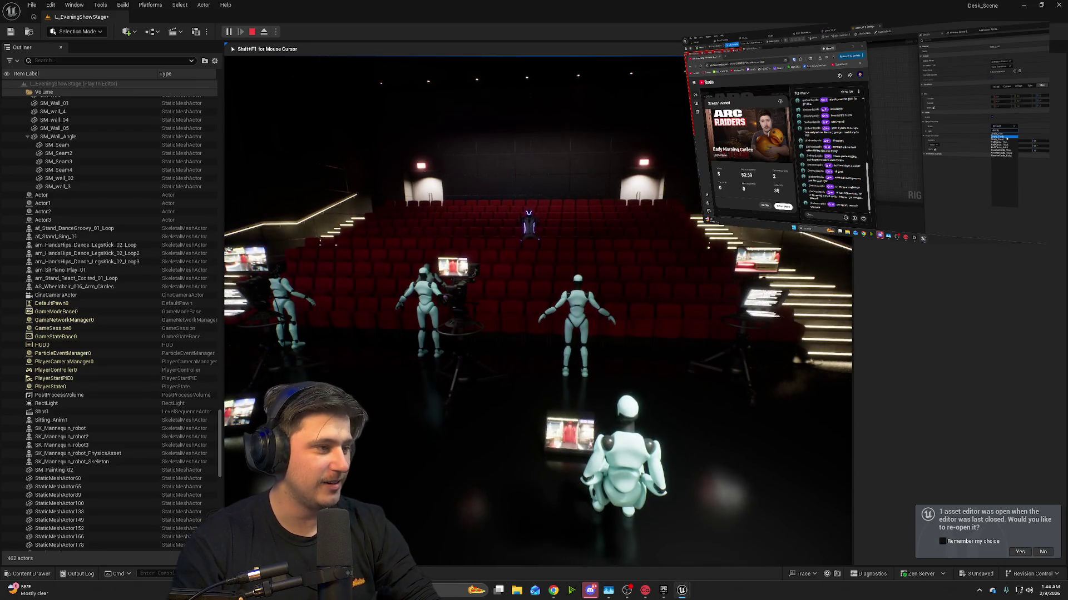
pyautogui.press('Escape')
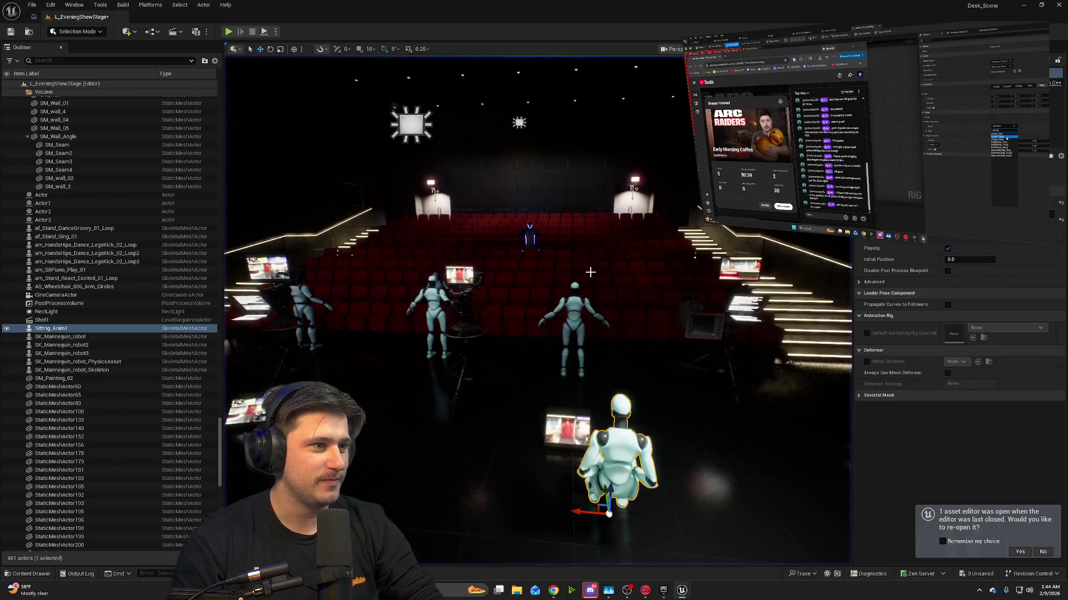
# - Delete the four standing mannequins from the audience floor
pyautogui.click(569, 312)
pyautogui.press('Delete')
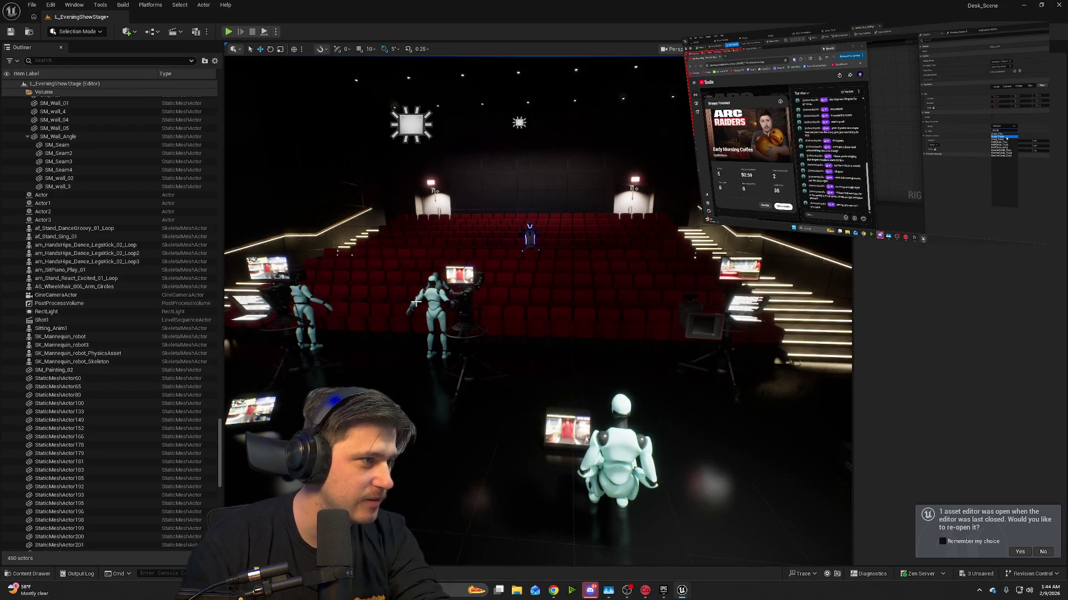
pyautogui.click(436, 322)
pyautogui.press('Delete')
pyautogui.click(434, 311)
pyautogui.press('Delete')
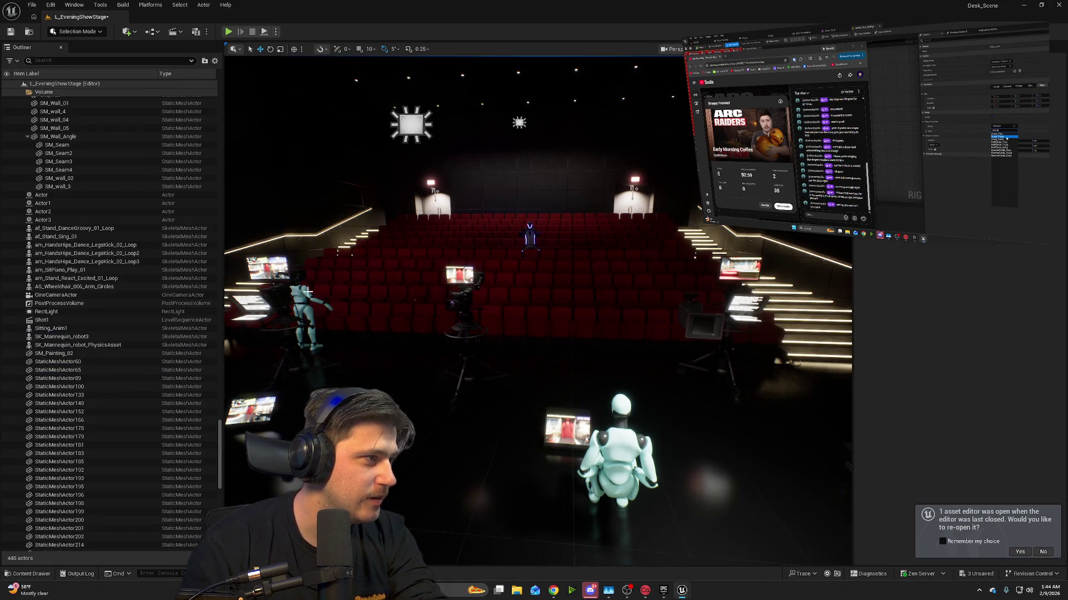
pyautogui.click(305, 294)
pyautogui.press('Delete')
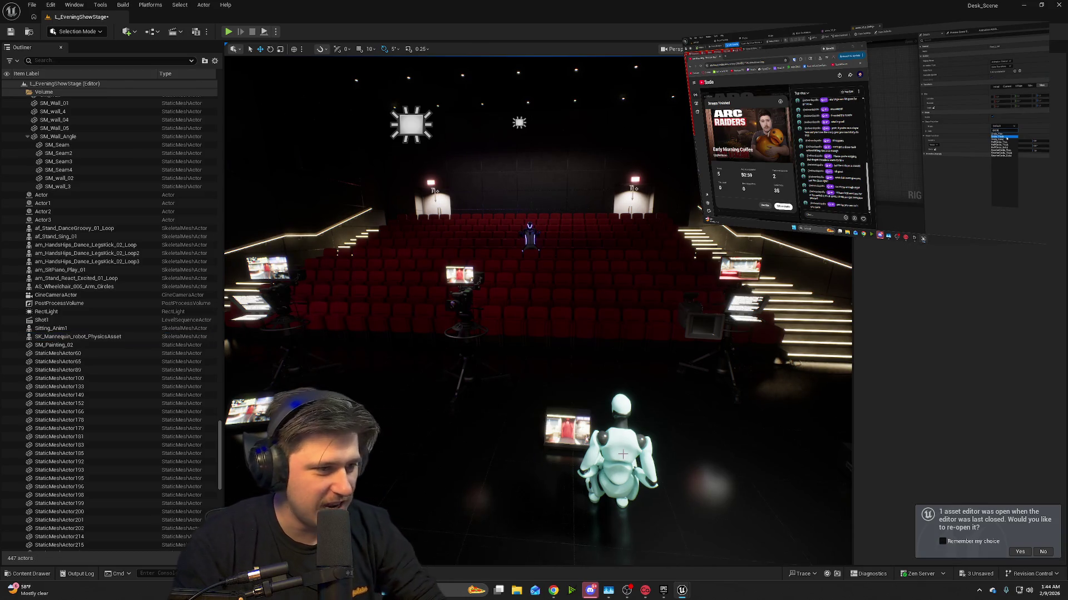
# - Move the Sitting_Anim1 mannequin down onto a red audience seat
pyautogui.click(623, 455)
pyautogui.moveTo(615, 505); pyautogui.dragTo(467, 469)
pyautogui.moveTo(569, 448)
pyautogui.mouseDown()
pyautogui.moveTo(467, 431)
pyautogui.moveTo(532, 358)
pyautogui.moveTo(533, 309)
pyautogui.mouseUp()
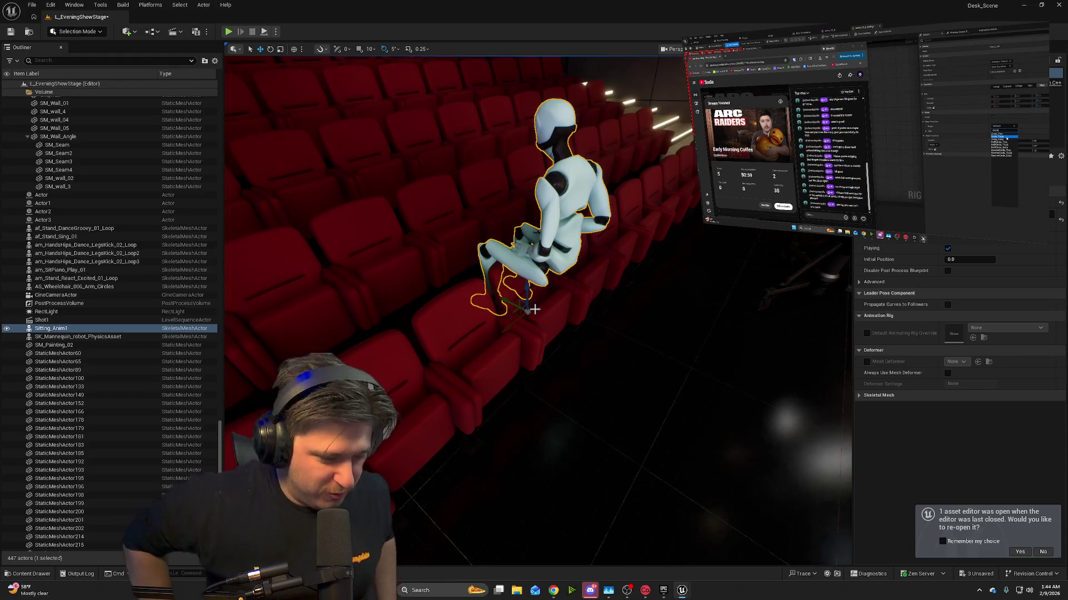
pyautogui.moveTo(608, 391); pyautogui.dragTo(584, 407)
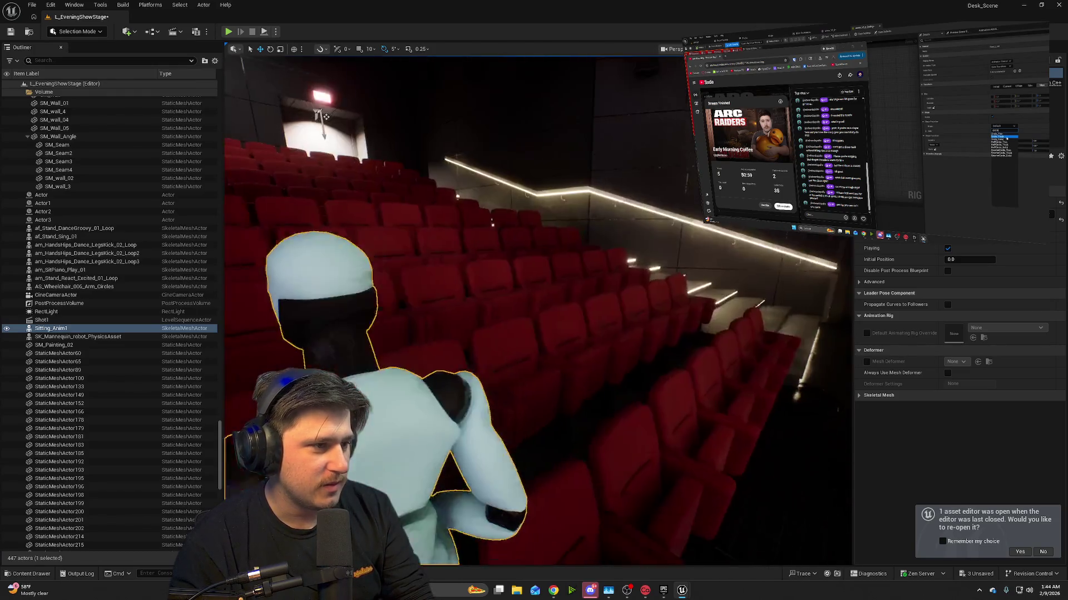
pyautogui.moveTo(643, 352); pyautogui.dragTo(642, 353)
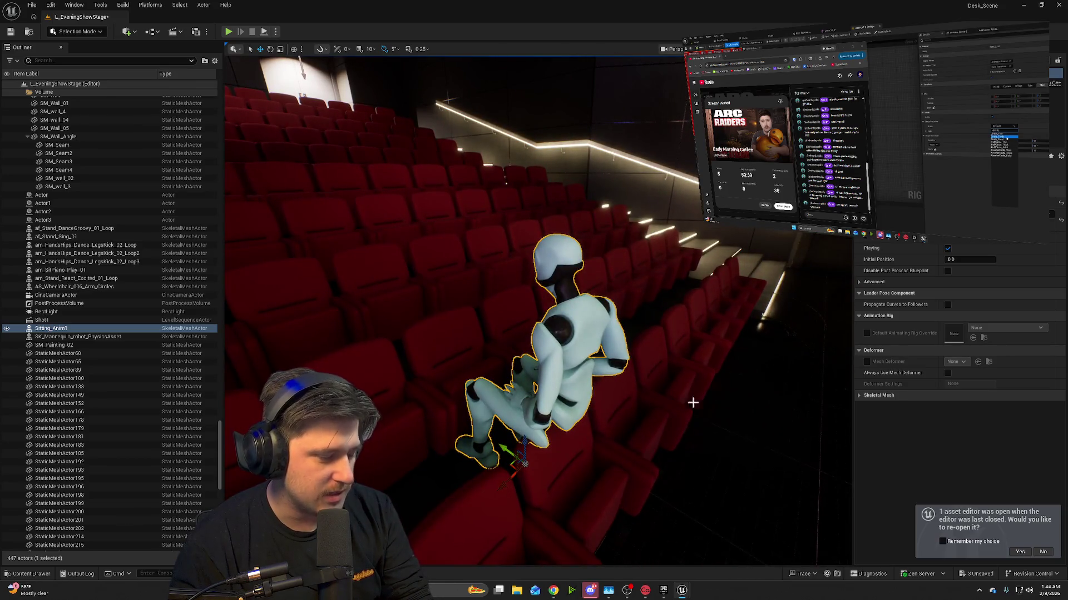
pyautogui.press('1')
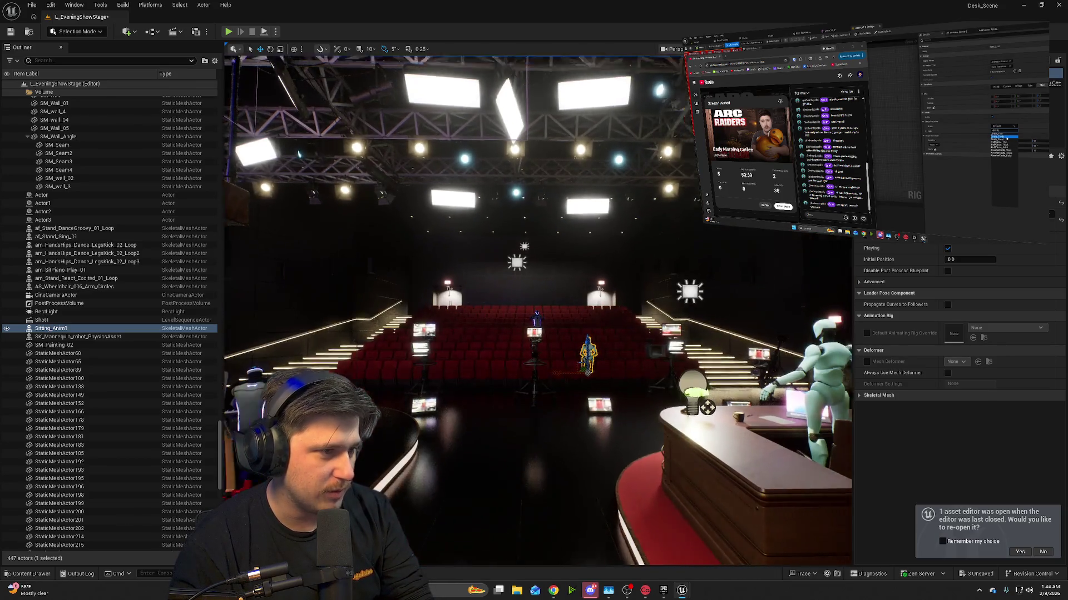
pyautogui.scroll(2, 579, 449)
pyautogui.moveTo(597, 377); pyautogui.dragTo(579, 356)
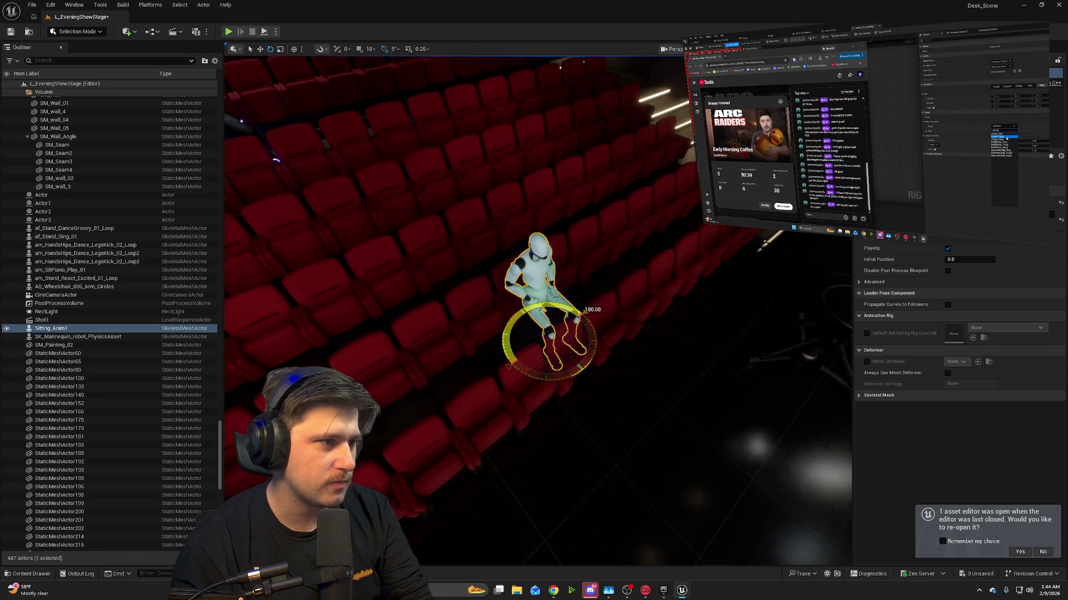
pyautogui.moveTo(579, 355); pyautogui.dragTo(580, 355)
pyautogui.moveTo(784, 423); pyautogui.dragTo(784, 423)
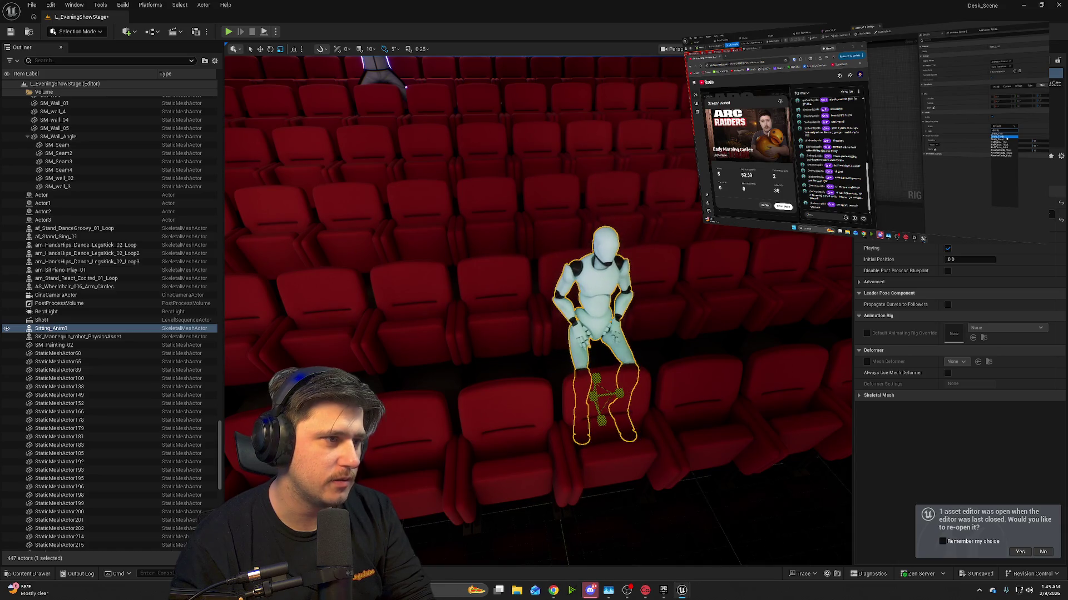
pyautogui.moveTo(661, 381); pyautogui.dragTo(652, 382)
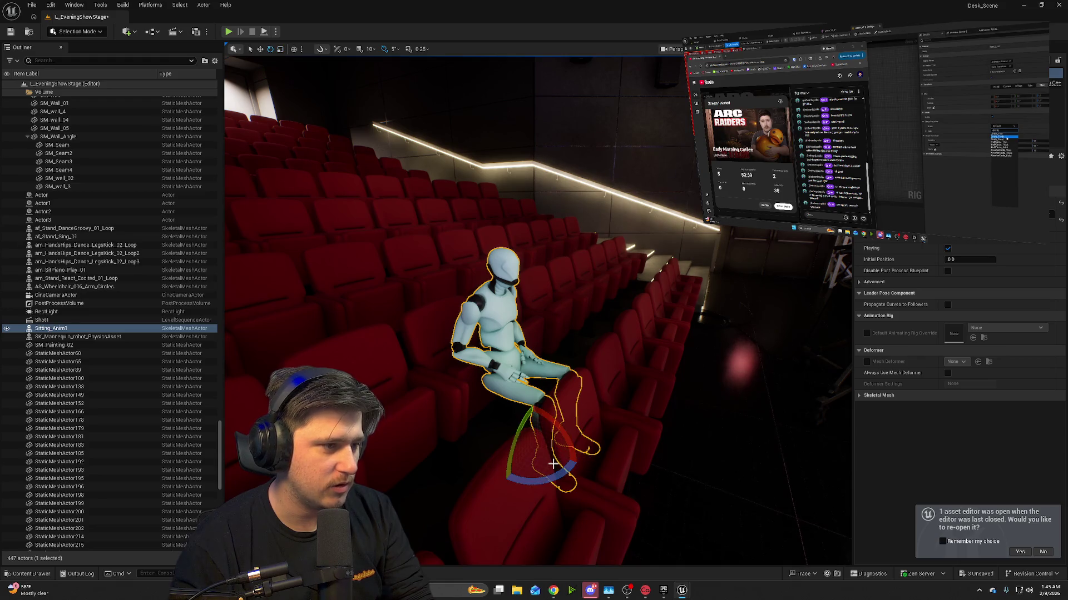
pyautogui.moveTo(512, 435)
pyautogui.mouseDown()
pyautogui.moveTo(483, 430)
pyautogui.moveTo(605, 63)
pyautogui.moveTo(582, 401)
pyautogui.moveTo(383, 351)
pyautogui.moveTo(462, 306)
pyautogui.moveTo(545, 305)
pyautogui.moveTo(556, 311)
pyautogui.moveTo(556, 384)
pyautogui.mouseUp()
pyautogui.moveTo(567, 448)
pyautogui.mouseDown()
pyautogui.moveTo(539, 445)
pyautogui.moveTo(567, 448)
pyautogui.mouseUp()
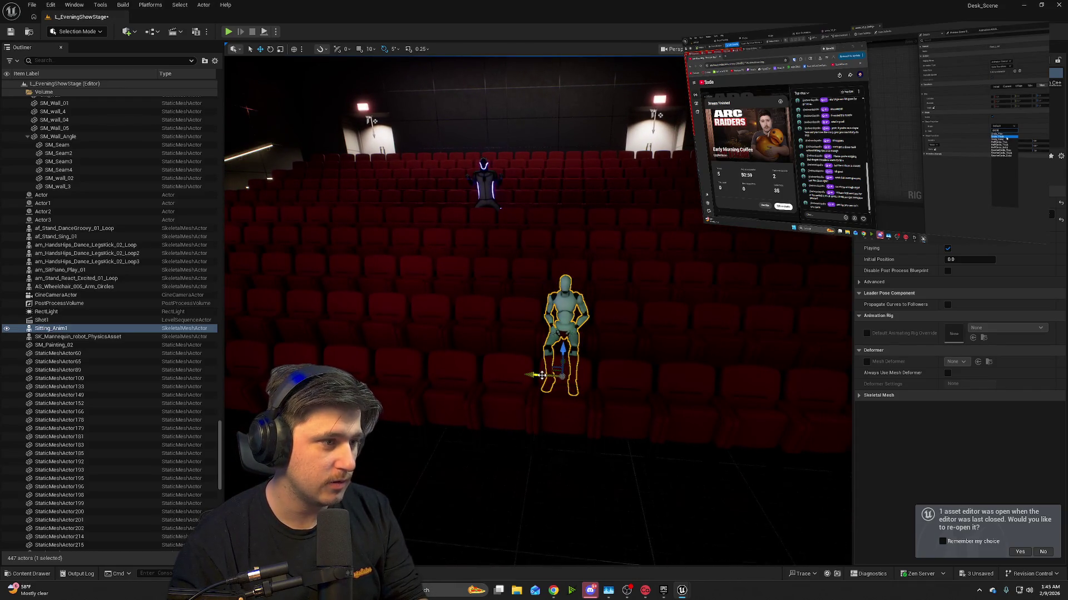
# - Duplicate Sitting_Anim1 as Sitting_Anim2 and move it into the neighbouring red seat
pyautogui.hotkey('ctrl', 'd')
pyautogui.moveTo(479, 377); pyautogui.dragTo(448, 371)
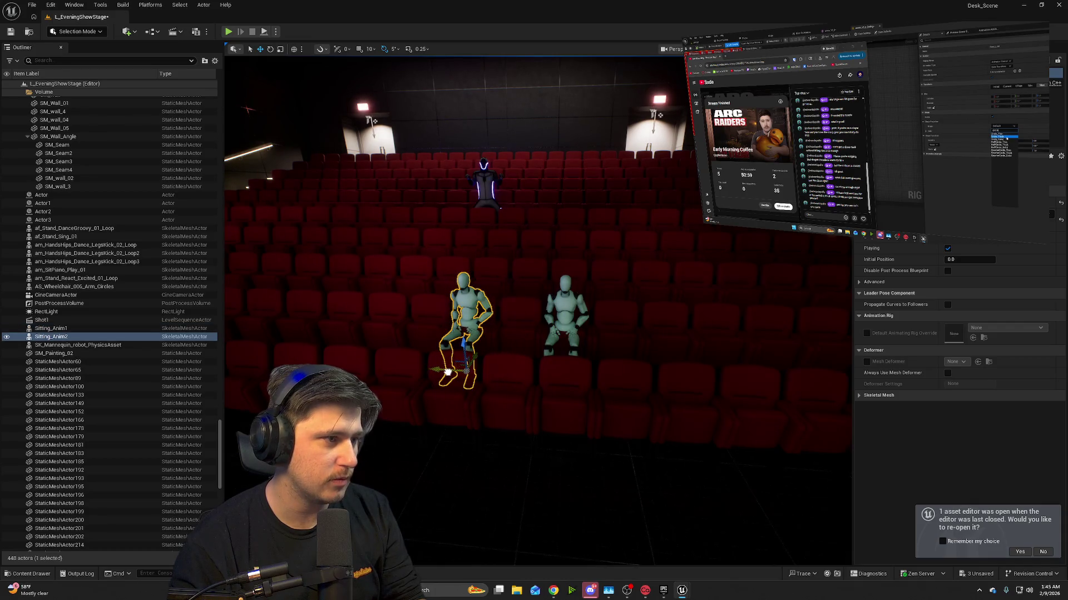
pyautogui.click(452, 372)
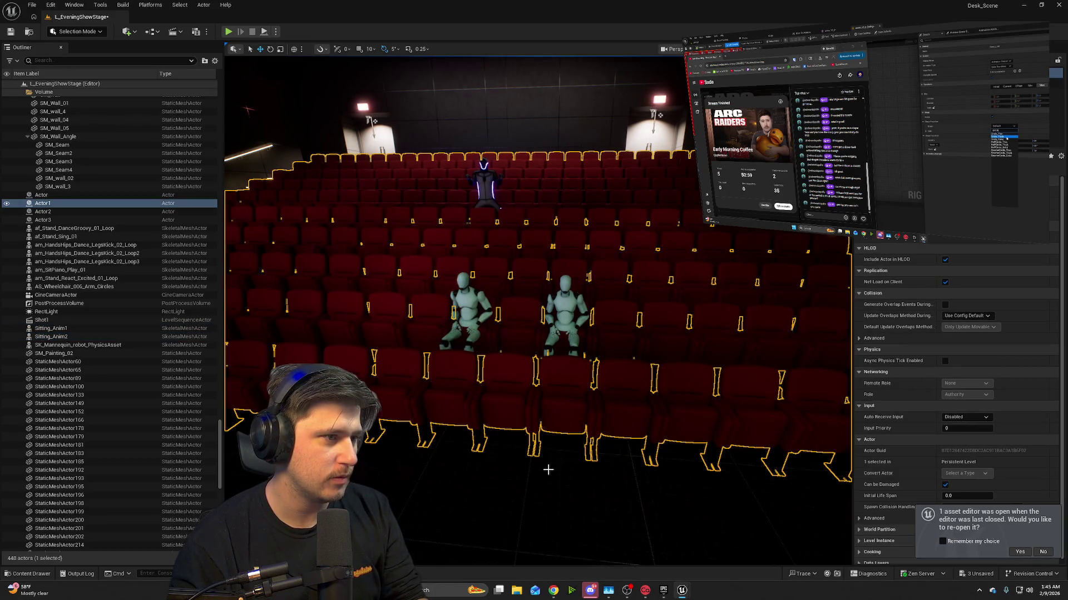
pyautogui.click(548, 470)
pyautogui.press('f')
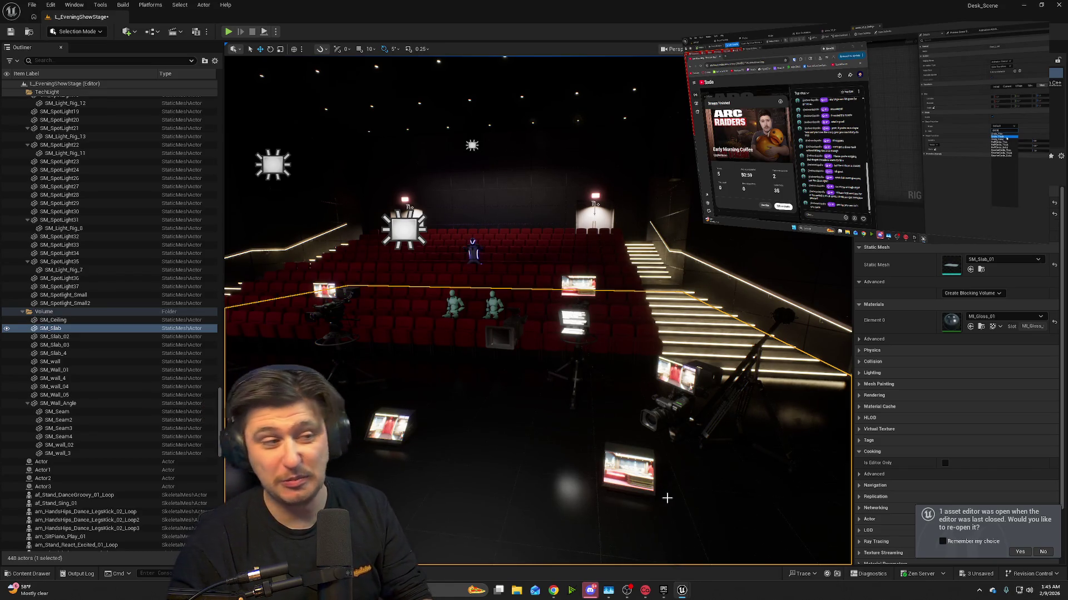
pyautogui.moveTo(493, 453)
pyautogui.mouseDown()
pyautogui.moveTo(456, 435)
pyautogui.moveTo(506, 458)
pyautogui.mouseUp()
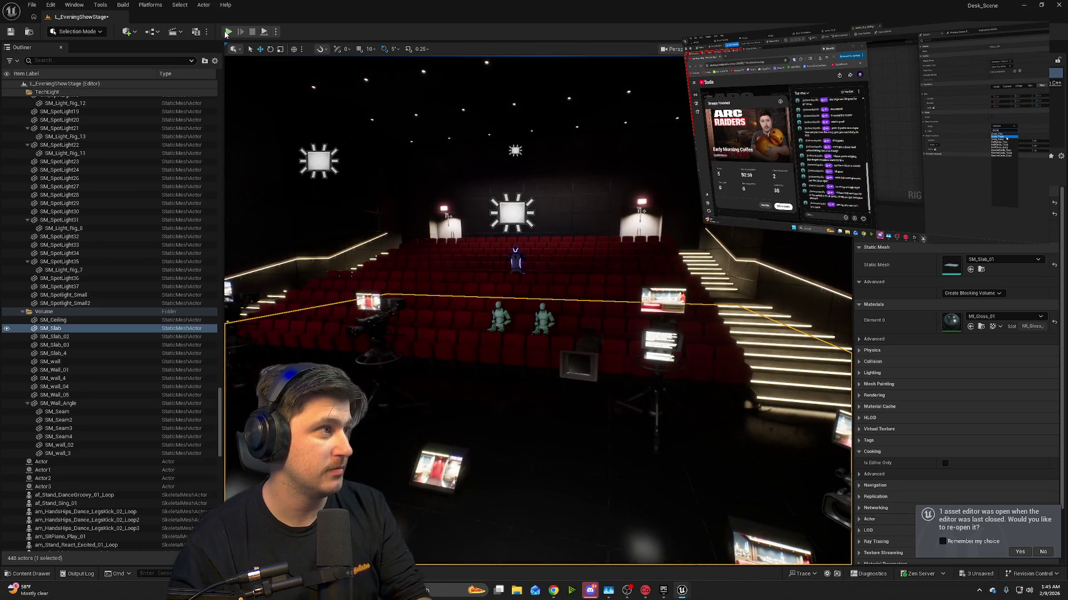
# - Start a Play preview, then move the Mixamo Chrome window onto the main screen maximized
pyautogui.click(228, 32)
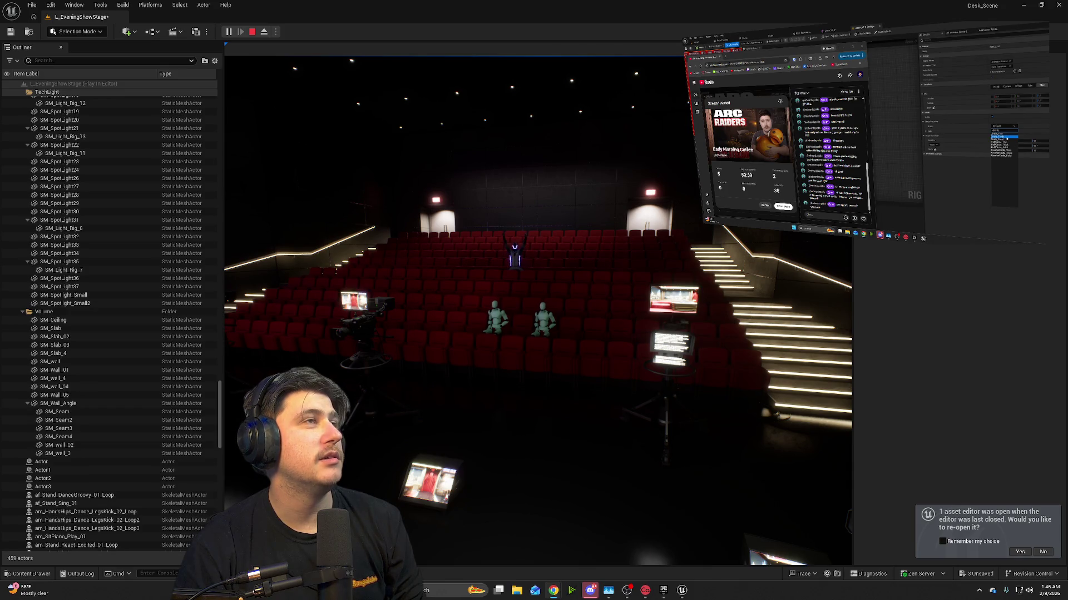
pyautogui.moveTo(1067, 116)
pyautogui.mouseDown()
pyautogui.moveTo(438, 121)
pyautogui.moveTo(465, 124)
pyautogui.mouseUp()
pyautogui.press('super+Up')
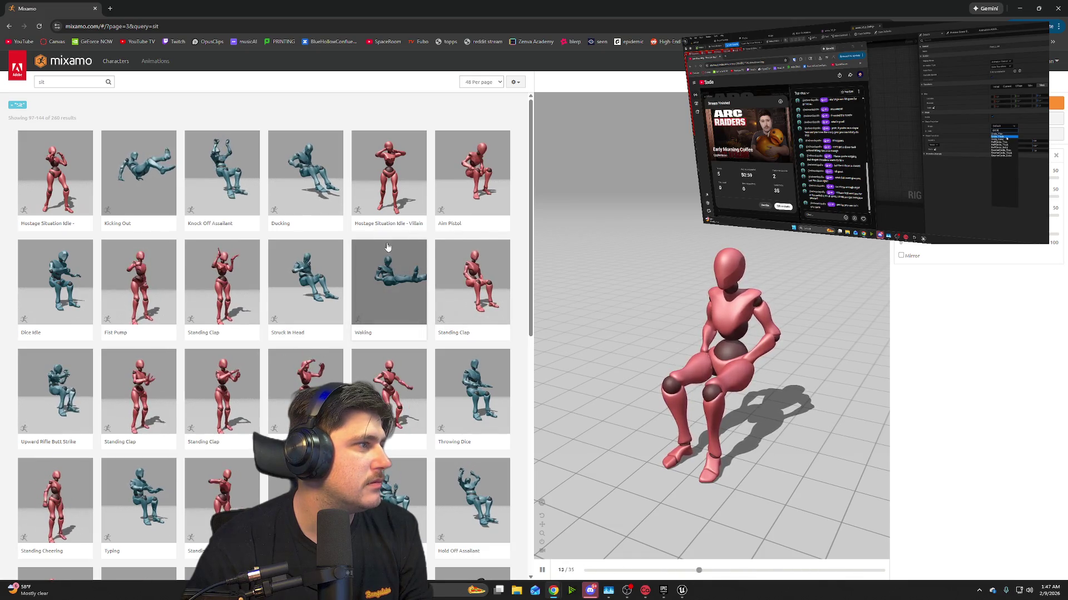
# - Page through the 'sit' results to page 5, then return to page 1
pyautogui.scroll(-3, 354, 358)
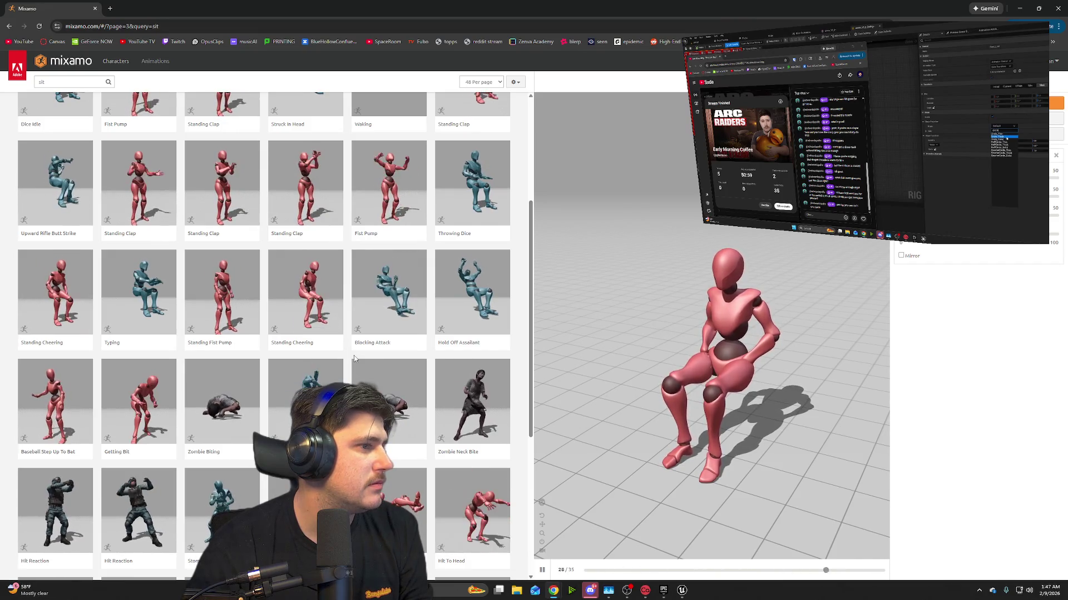
pyautogui.scroll(-2, 348, 359)
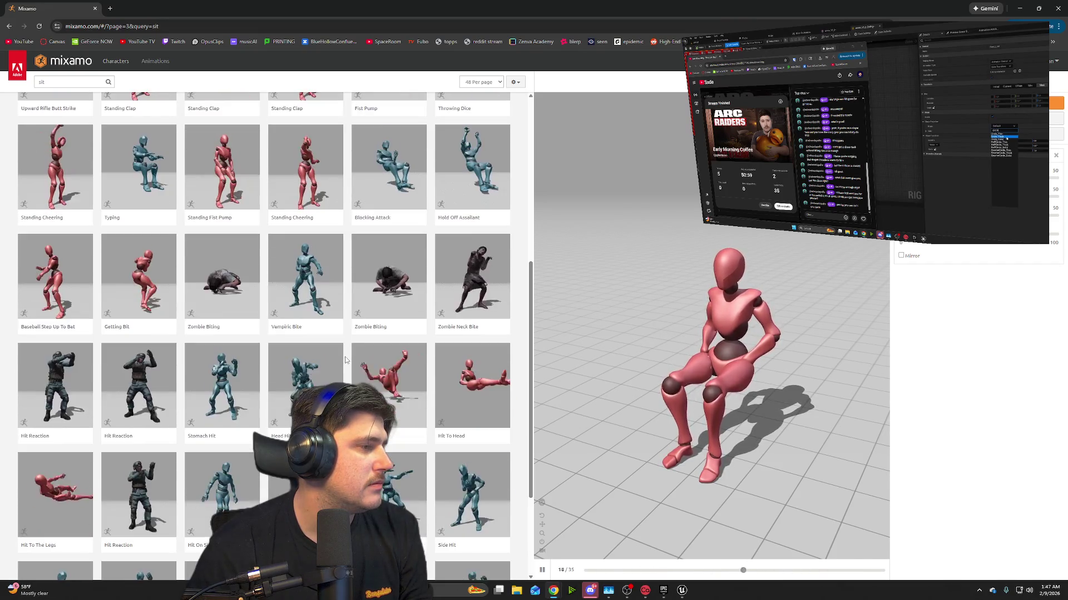
pyautogui.scroll(-2, 345, 361)
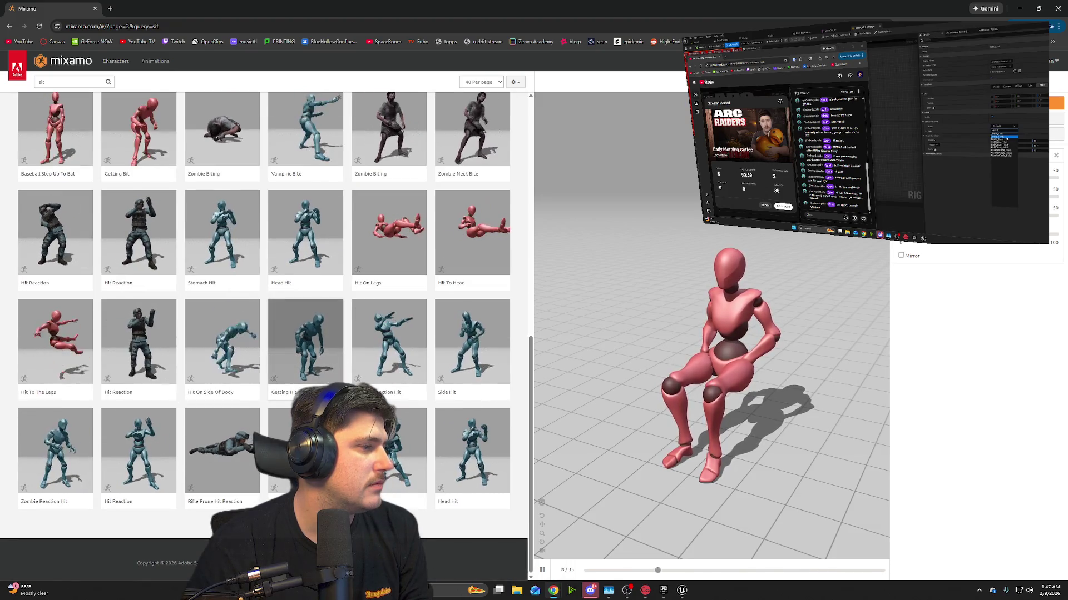
pyautogui.click(278, 522)
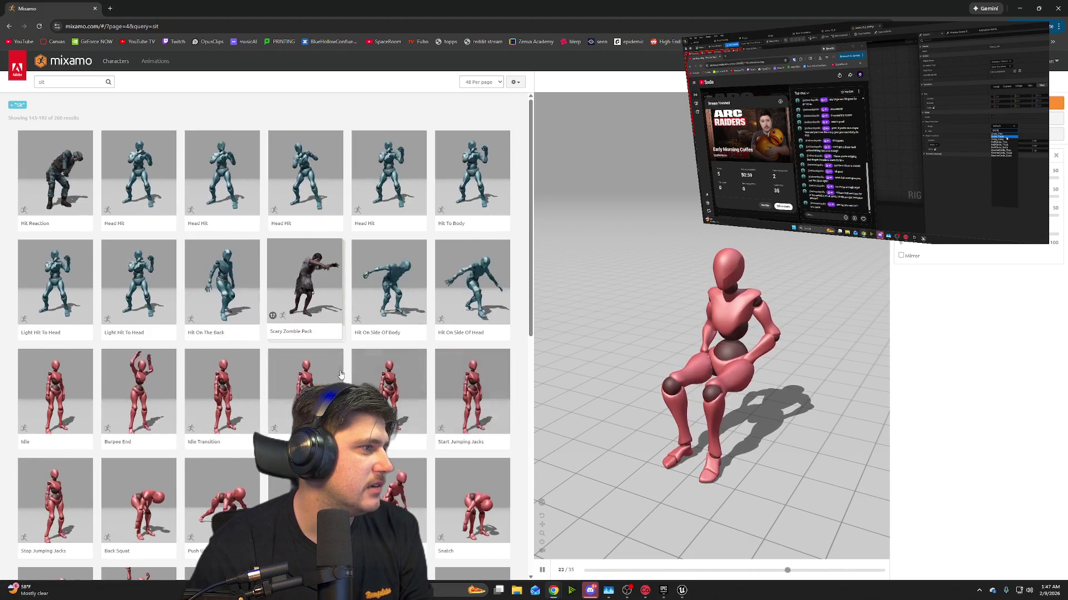
pyautogui.scroll(-7, 289, 359)
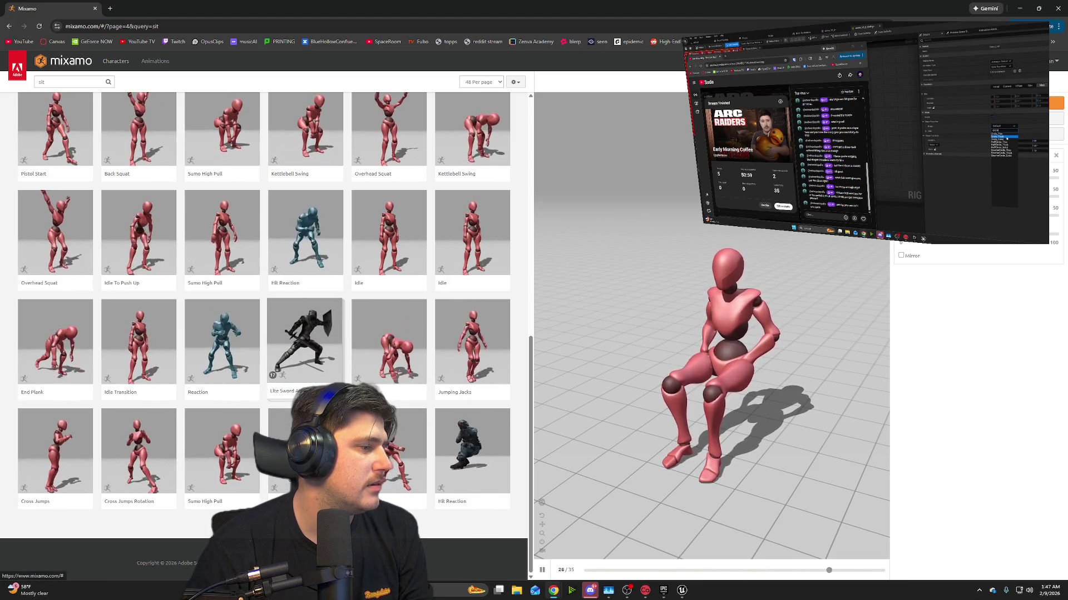
pyautogui.click(289, 522)
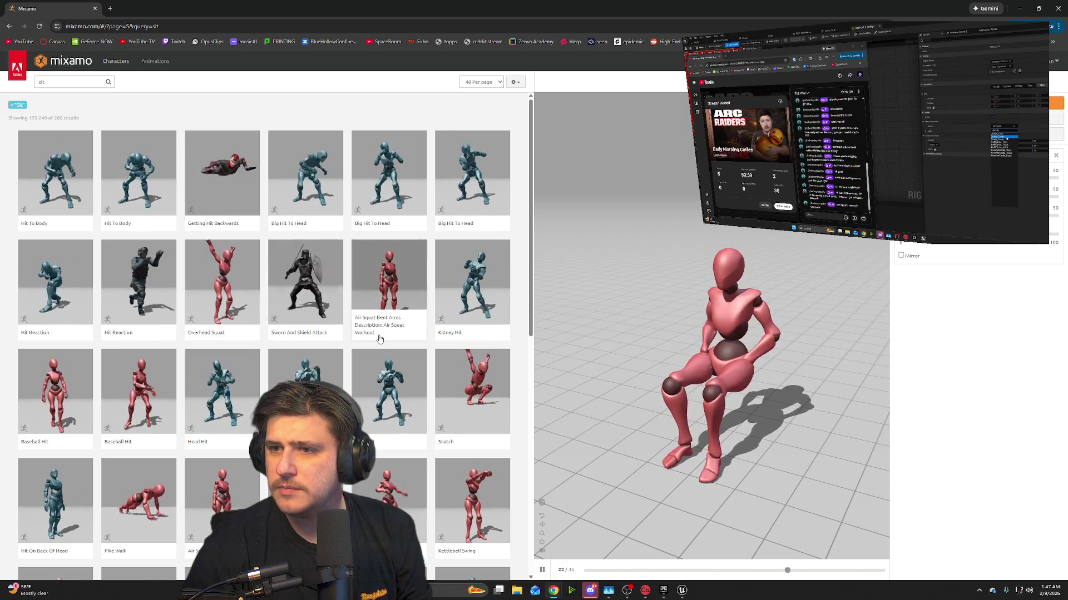
pyautogui.scroll(-7, 280, 322)
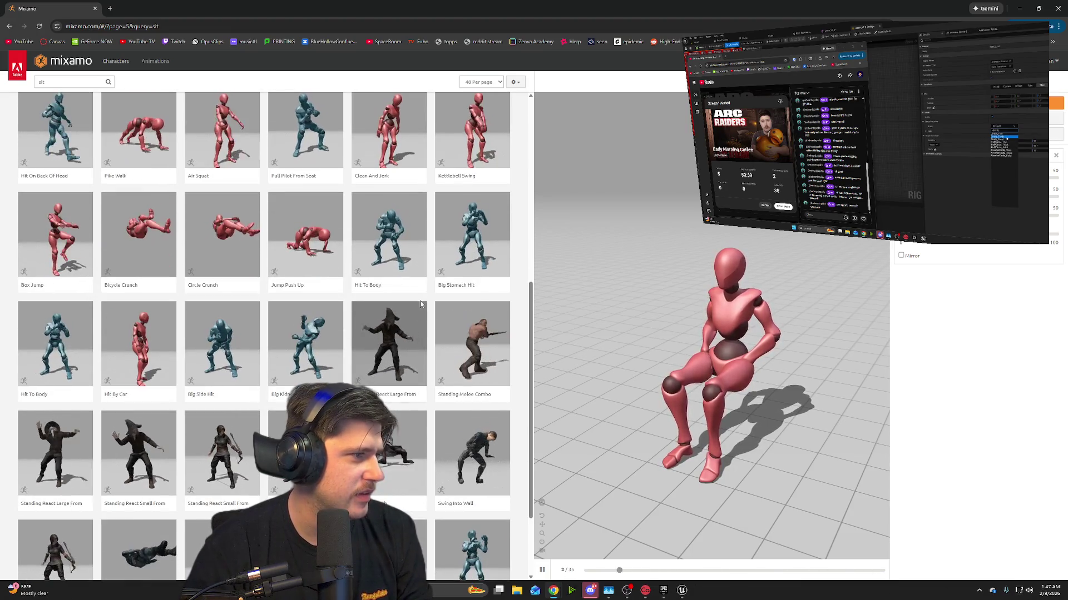
pyautogui.scroll(-2, 398, 334)
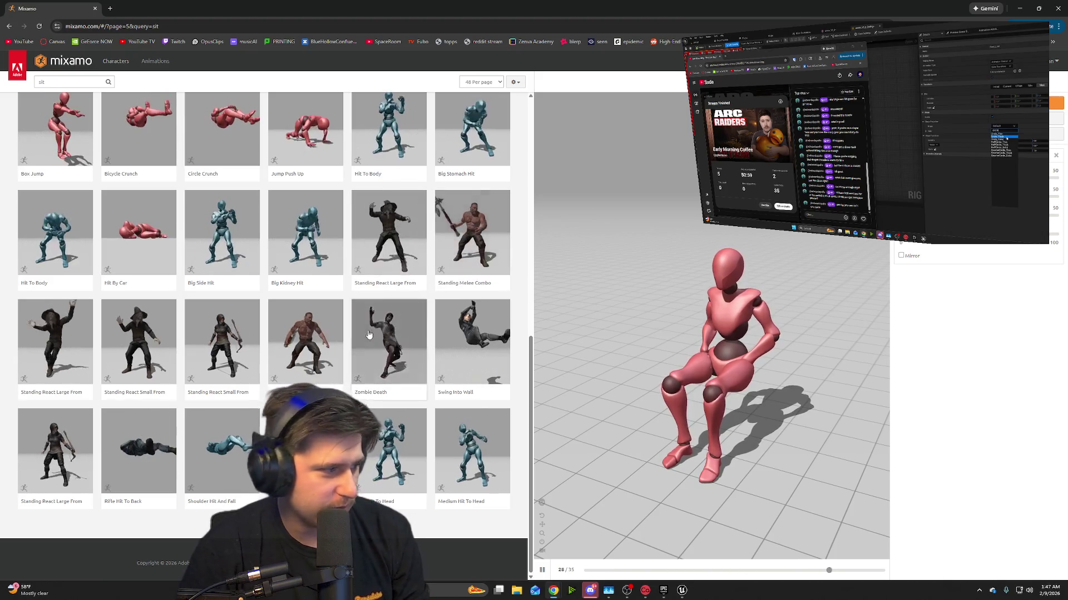
pyautogui.click(239, 523)
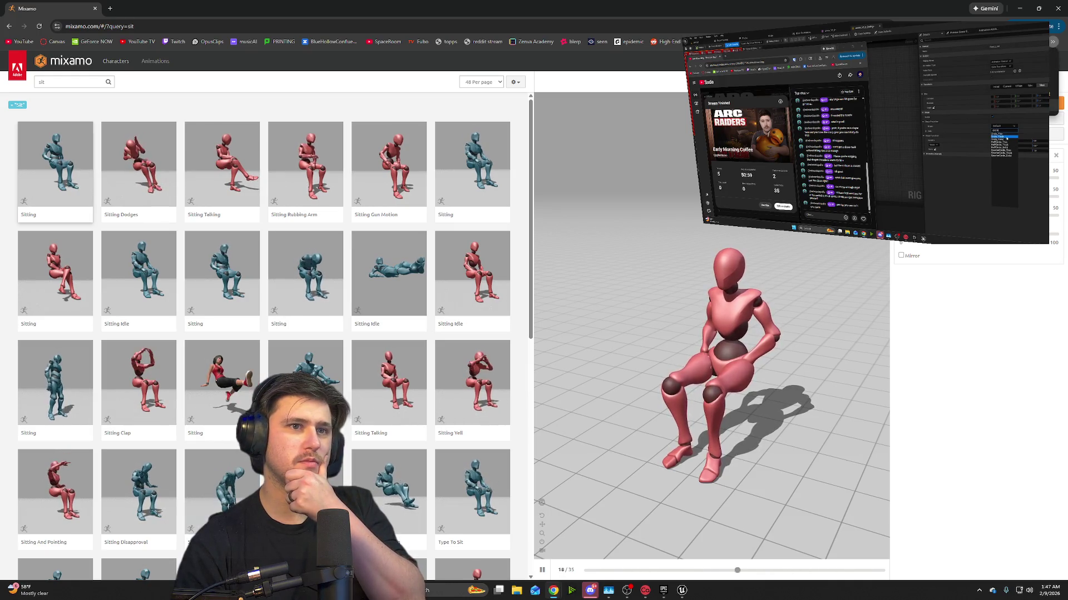
# - Add Mixamo to the bookmarks bar and minimize the browser
pyautogui.moveTo(161, 42); pyautogui.dragTo(191, 45)
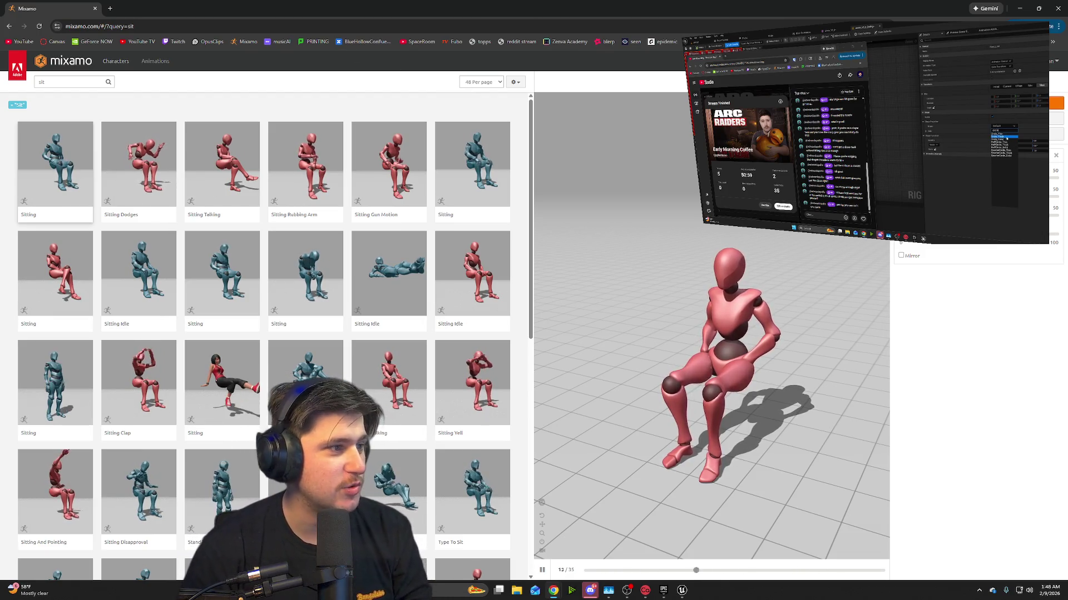
pyautogui.scroll(-3, 410, 333)
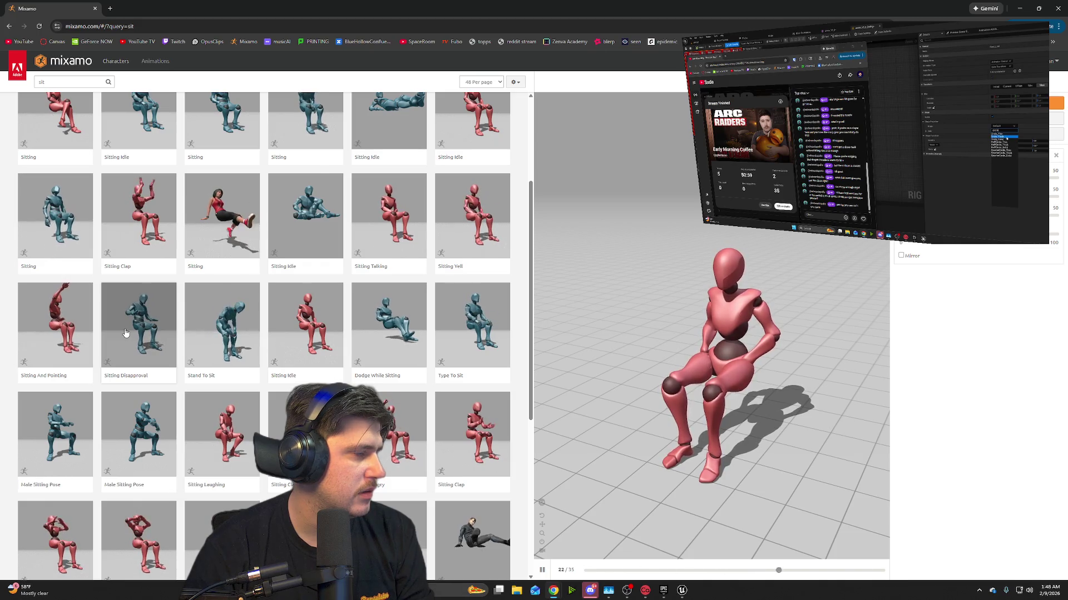
pyautogui.scroll(-2, 339, 310)
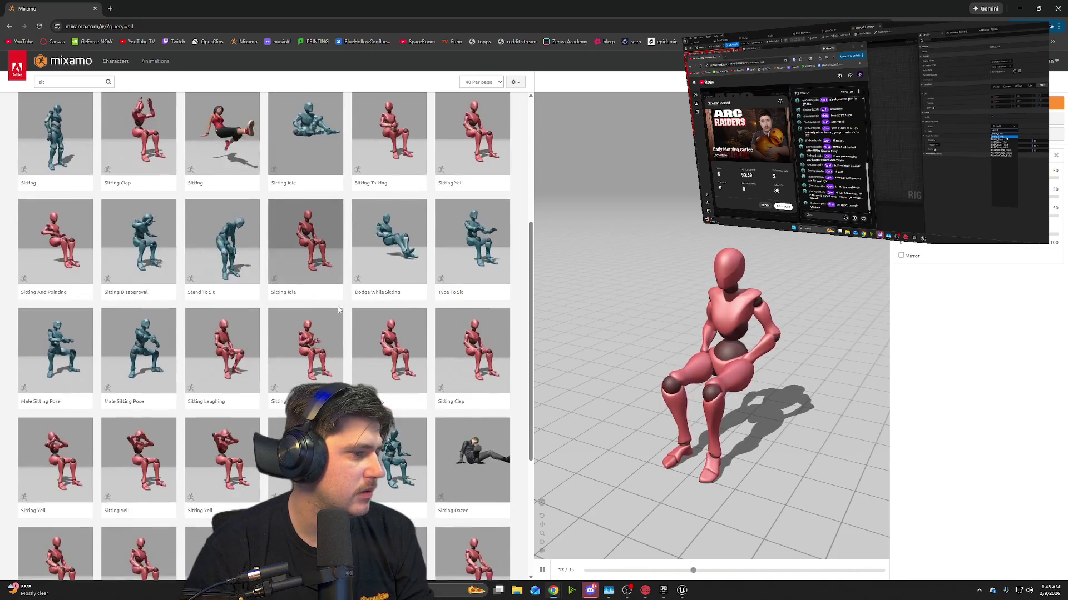
pyautogui.scroll(3, 339, 310)
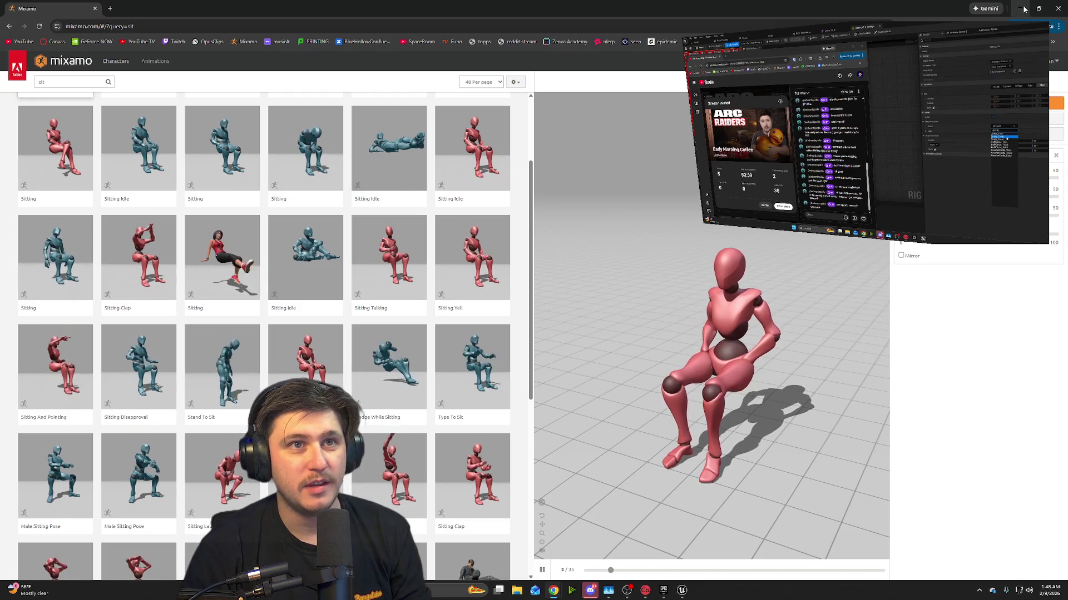
pyautogui.click(1022, 9)
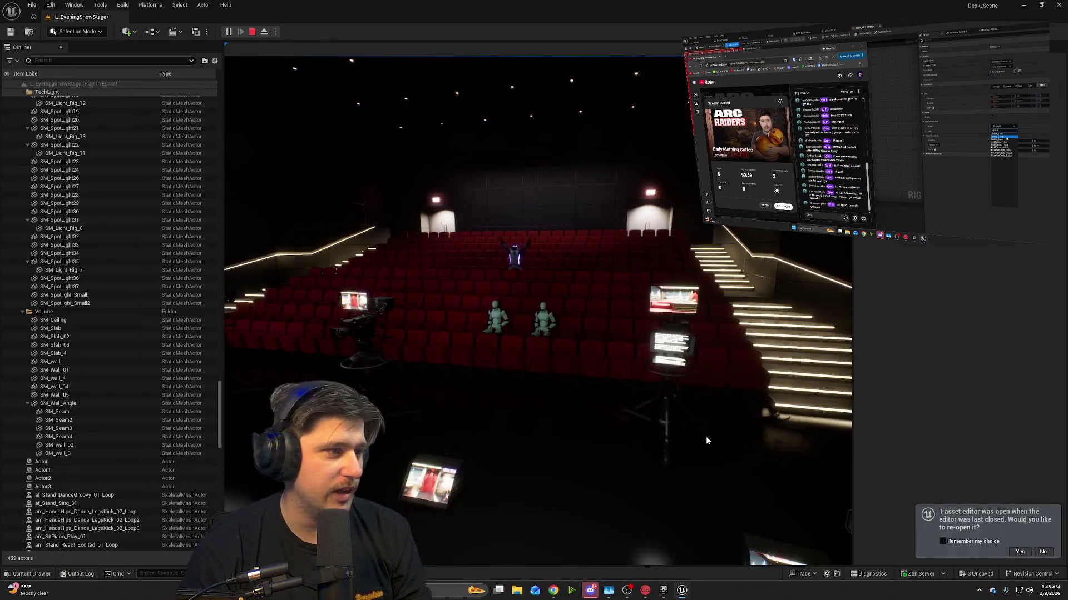
# - Fly the play camera to the red couch, stop the preview, and delete the robot mannequin
pyautogui.click(572, 340)
pyautogui.press('w')
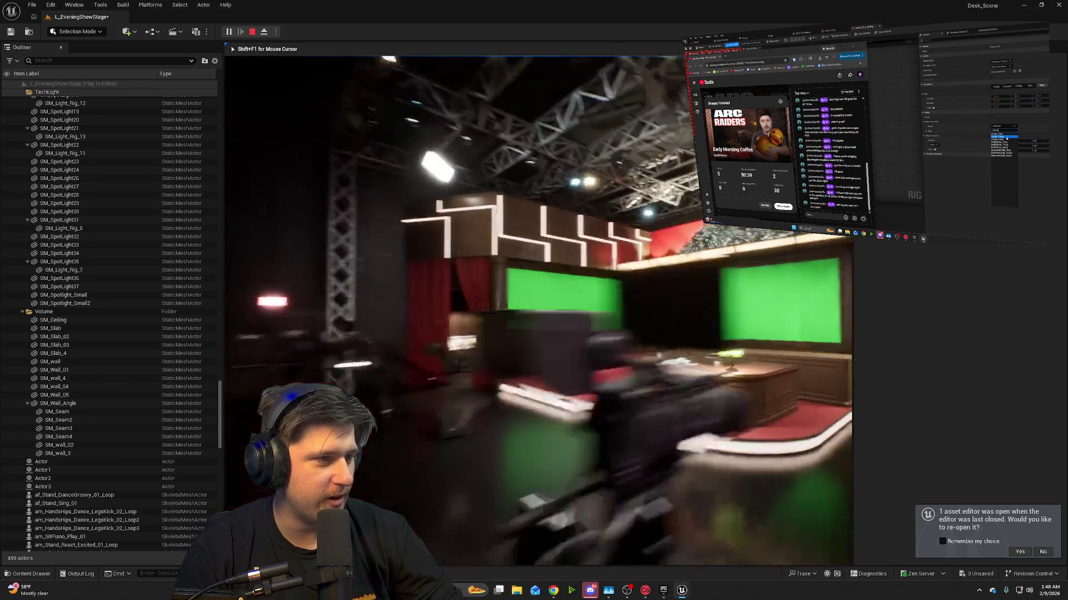
pyautogui.press('w')
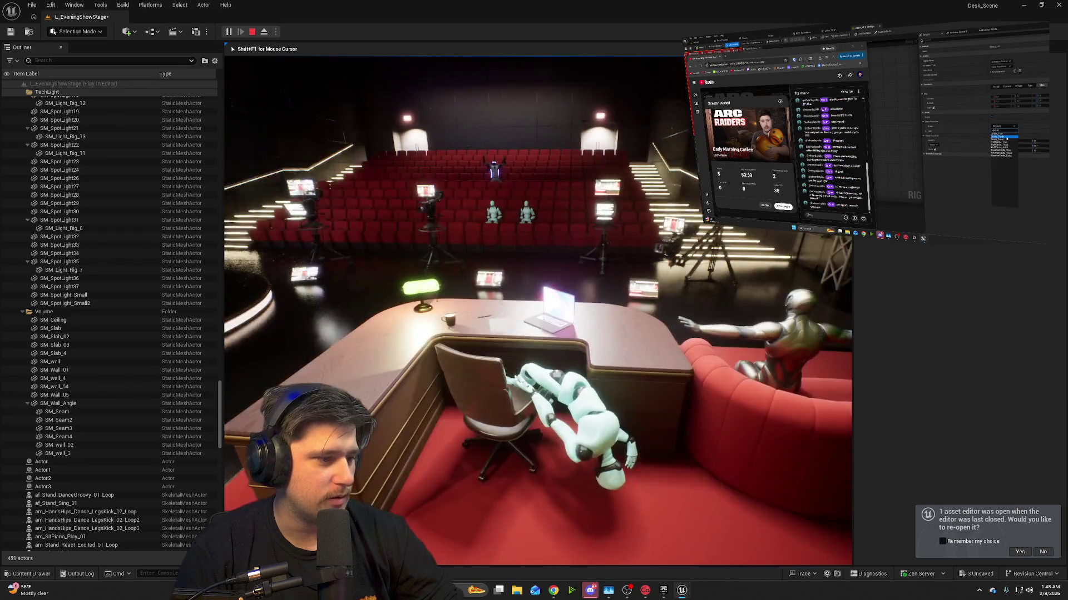
pyautogui.press('Escape')
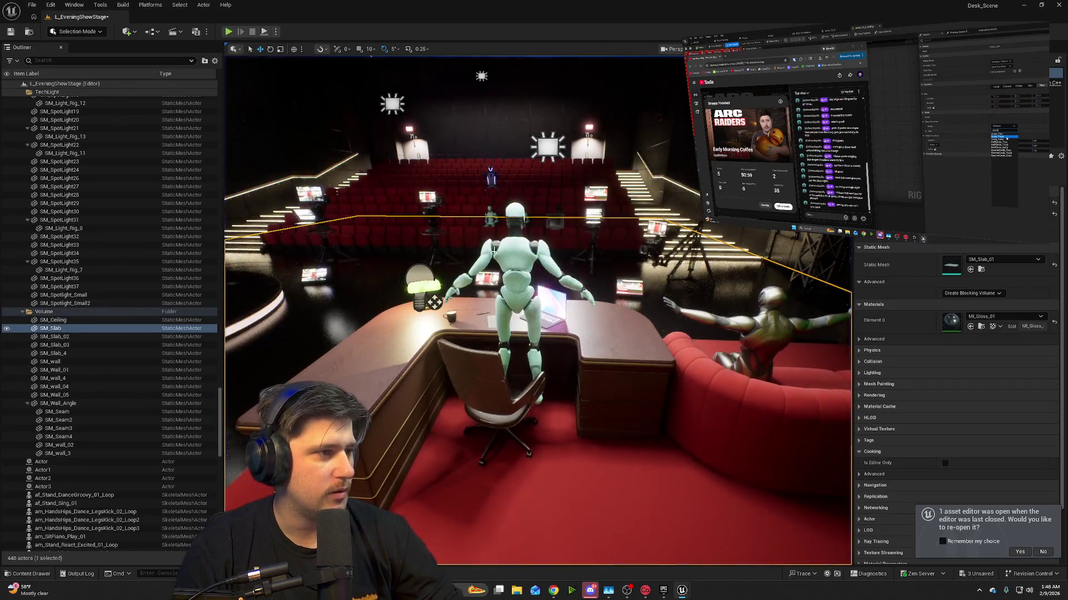
pyautogui.press('Delete')
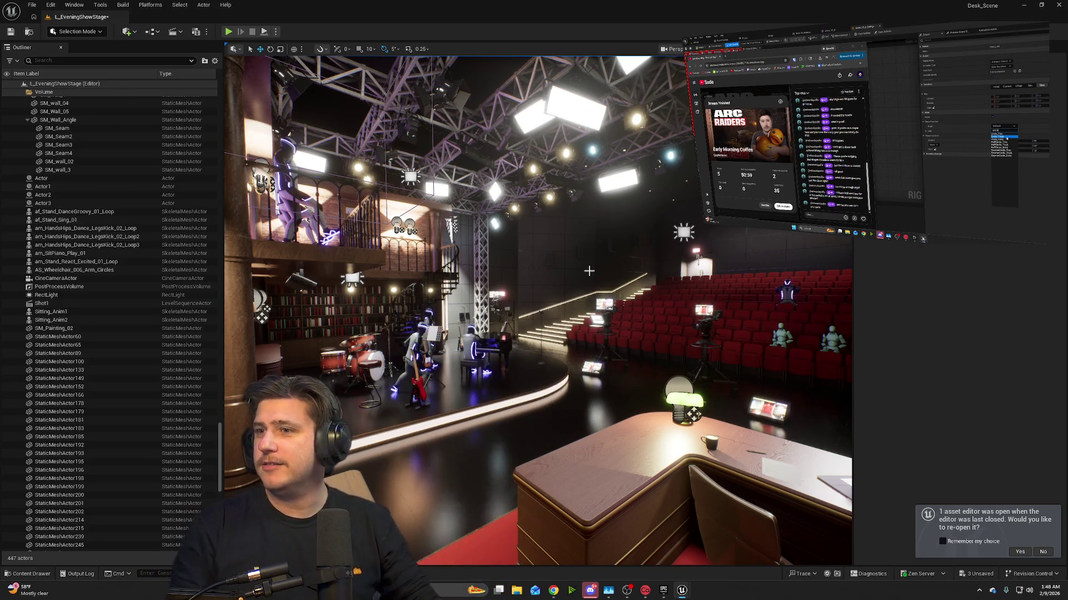
# - Fly the view around the host desk and band stage, then start a Play preview of the level
pyautogui.moveTo(625, 292)
pyautogui.mouseDown()
pyautogui.moveTo(573, 239)
pyautogui.moveTo(633, 248)
pyautogui.moveTo(675, 353)
pyautogui.mouseUp()
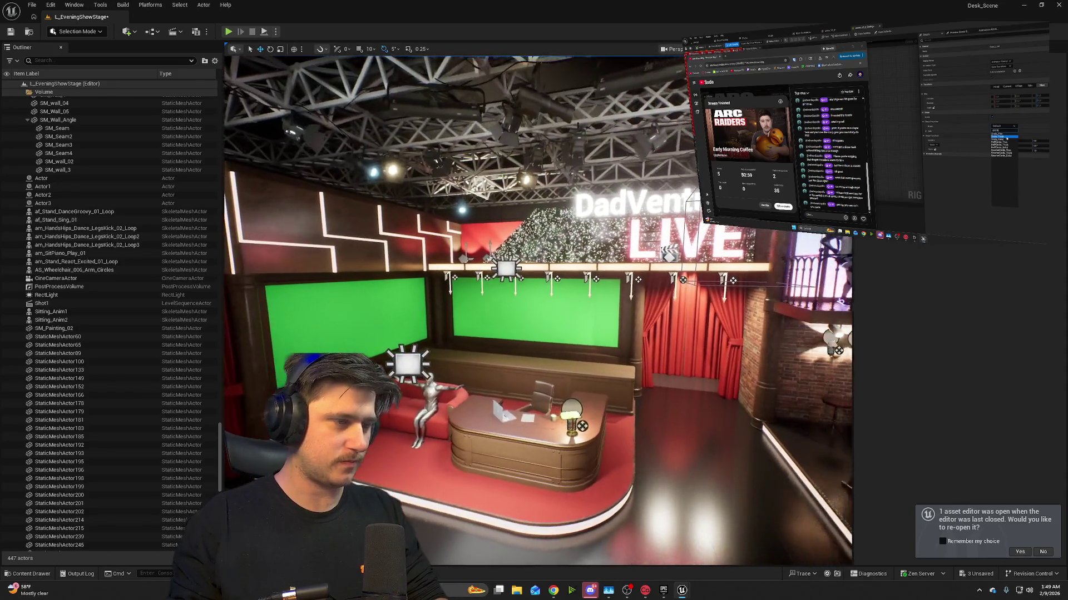
pyautogui.moveTo(538, 311)
pyautogui.mouseDown()
pyautogui.moveTo(489, 315)
pyautogui.moveTo(551, 312)
pyautogui.moveTo(520, 289)
pyautogui.moveTo(519, 333)
pyautogui.moveTo(450, 333)
pyautogui.moveTo(715, 342)
pyautogui.mouseUp()
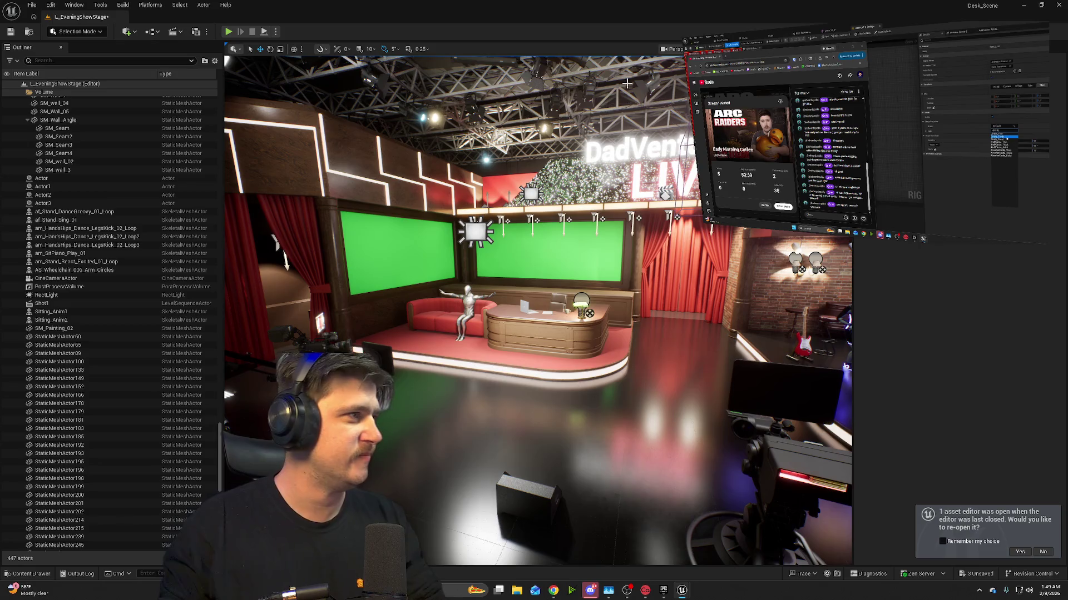
pyautogui.click(228, 34)
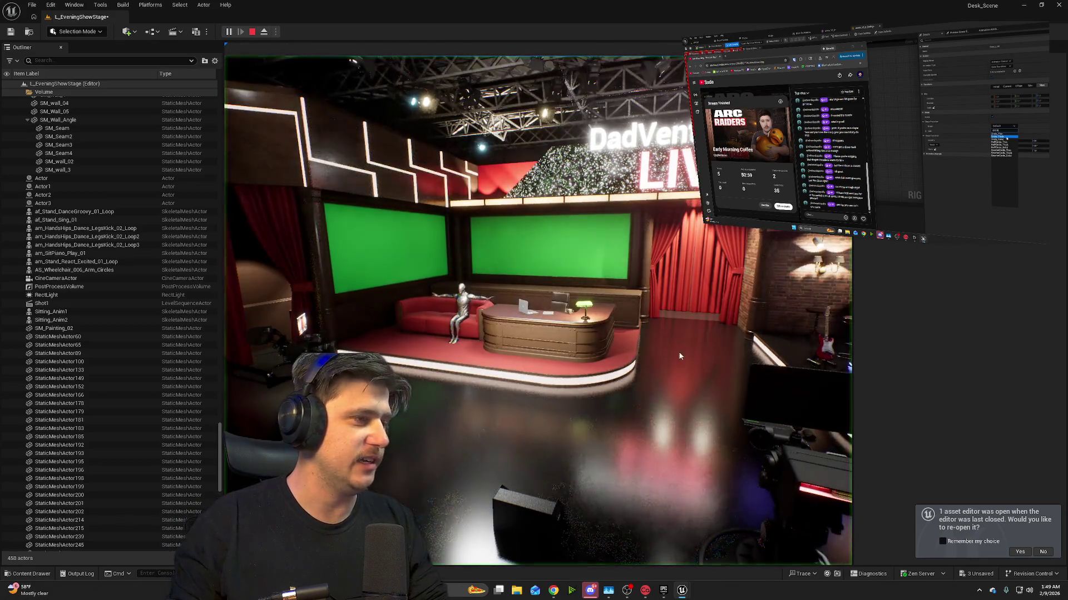
# - Explore the talk-show stage and seated mannequin in Play mode, then exit back to editing L_EveningShowStage
pyautogui.click(681, 354)
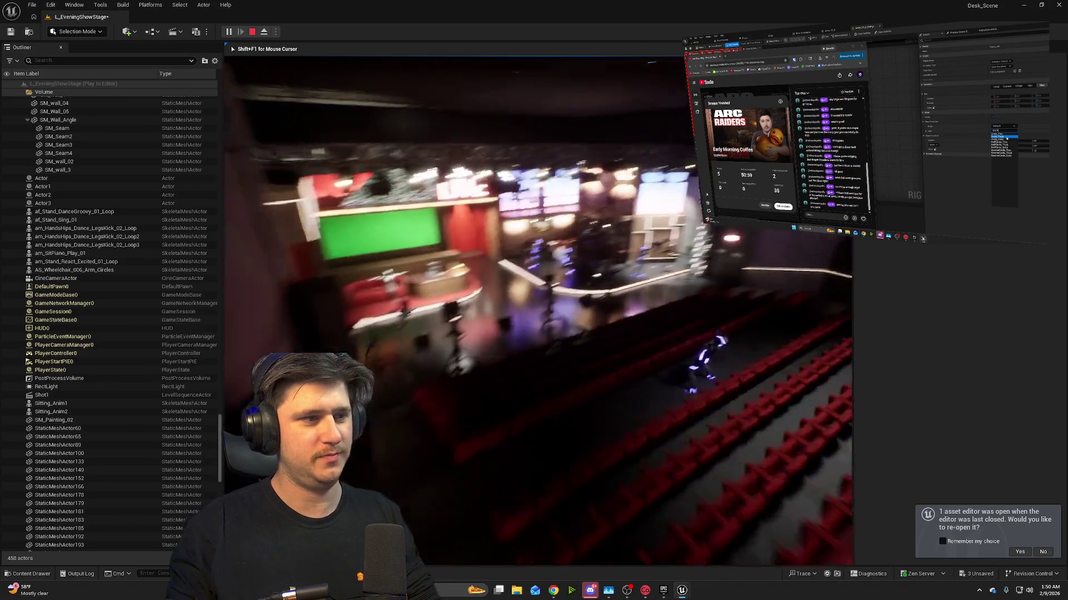
pyautogui.press('Escape')
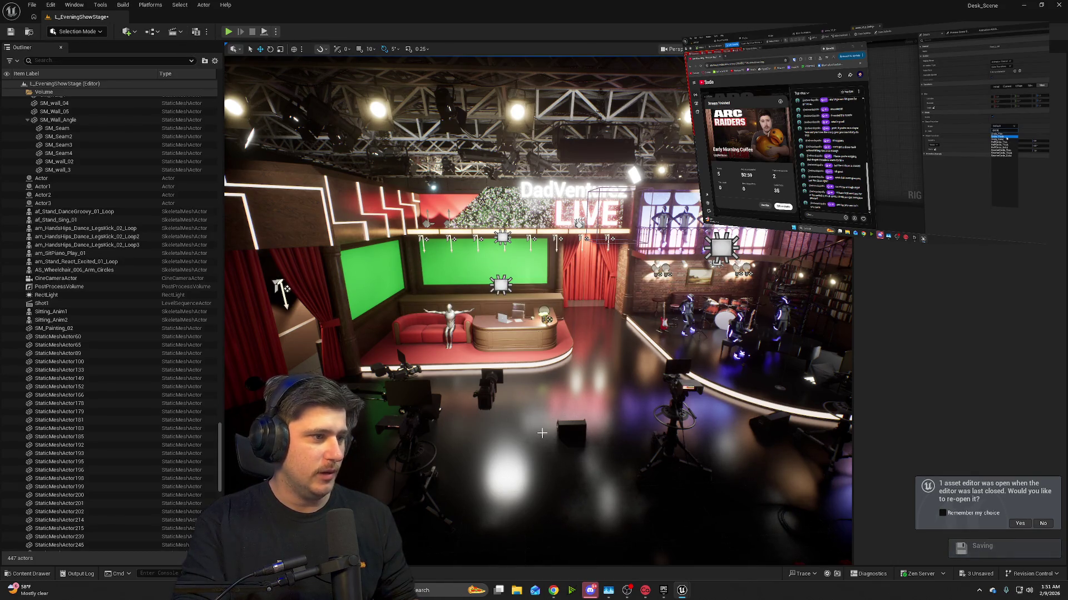
# - Zoom in and tilt toward the LIVE sign to get a close view of the host desk and red couch
pyautogui.scroll(5, 533, 300)
pyautogui.scroll(5, 538, 312)
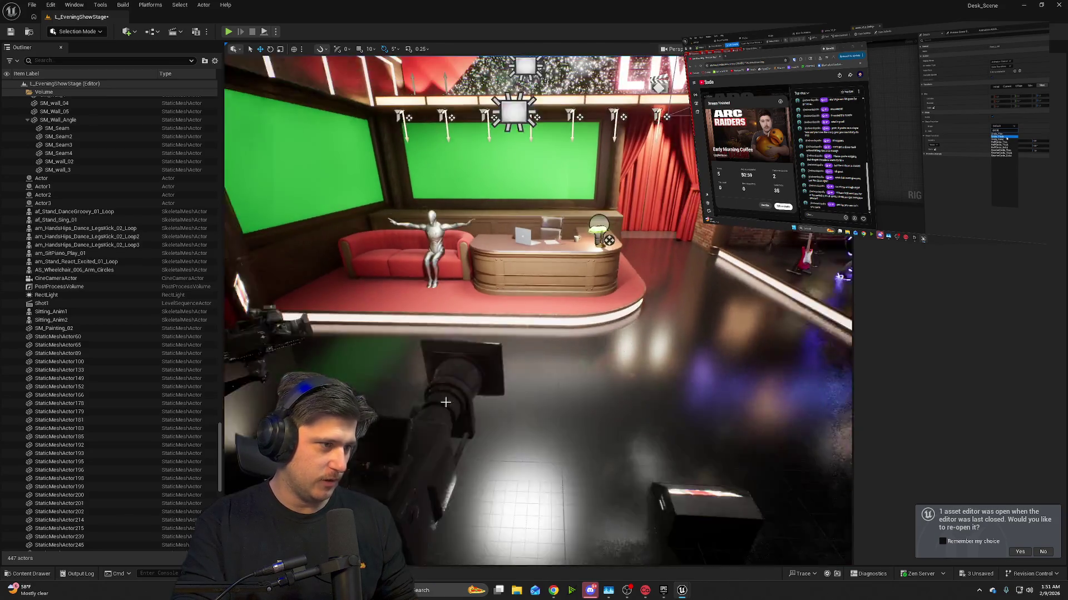
pyautogui.moveTo(744, 327); pyautogui.dragTo(756, 320)
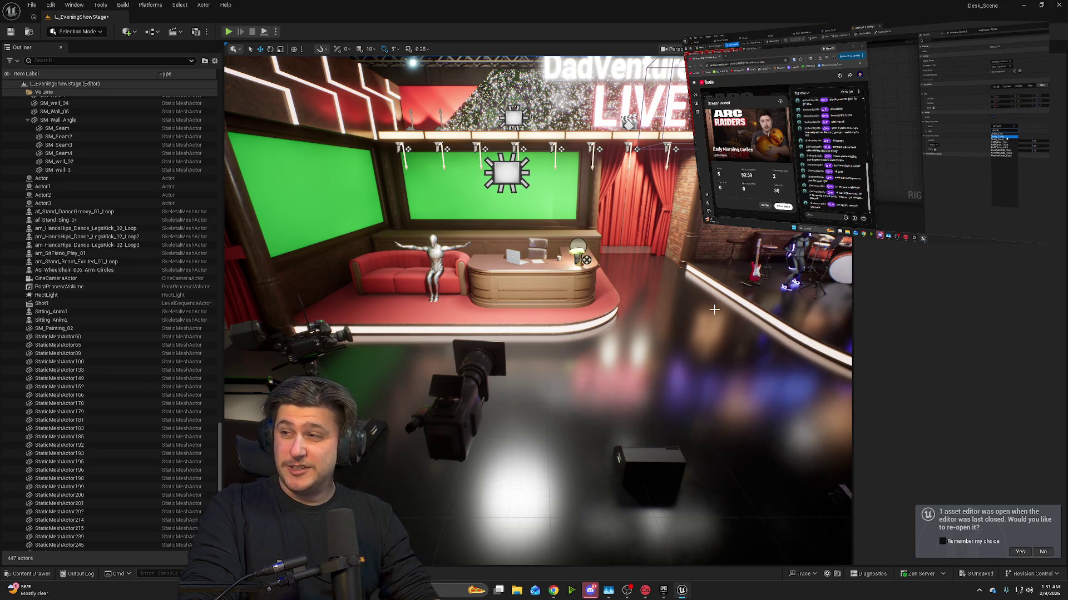
pyautogui.moveTo(714, 309)
pyautogui.mouseDown()
pyautogui.moveTo(675, 223)
pyautogui.moveTo(717, 350)
pyautogui.moveTo(713, 309)
pyautogui.mouseUp()
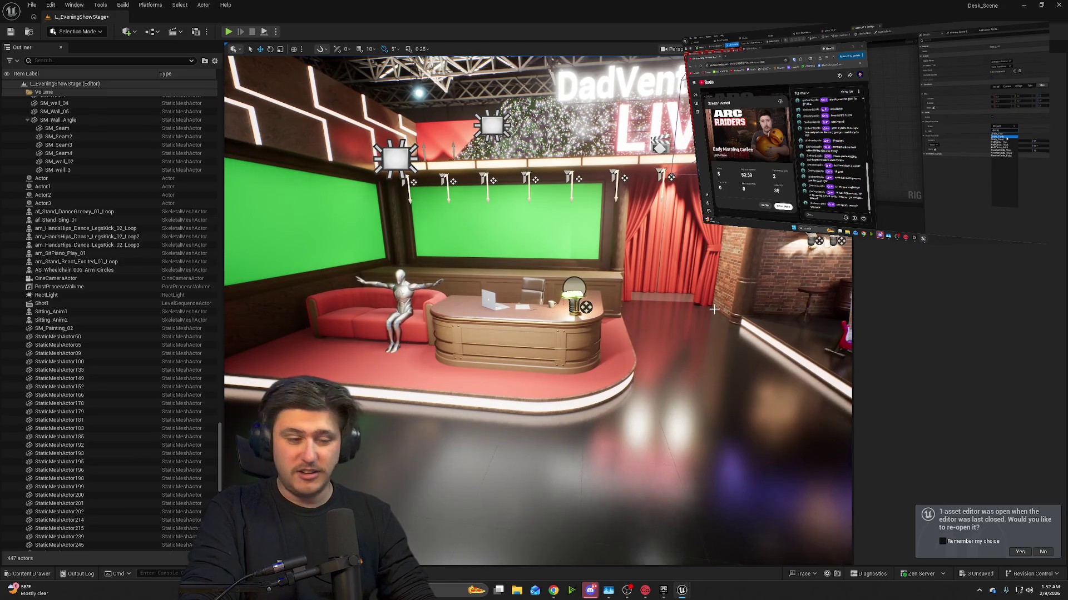
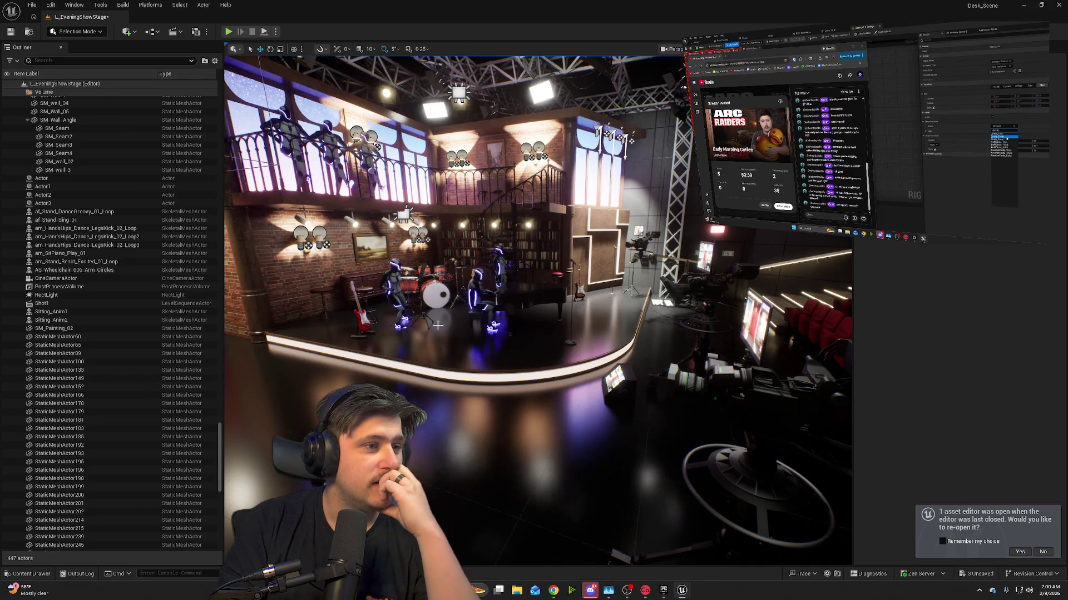
# - Swing the viewport camera from the band stage toward the host desk and green screen wall
pyautogui.moveTo(666, 284)
pyautogui.mouseDown()
pyautogui.moveTo(556, 287)
pyautogui.moveTo(556, 351)
pyautogui.moveTo(534, 351)
pyautogui.mouseUp()
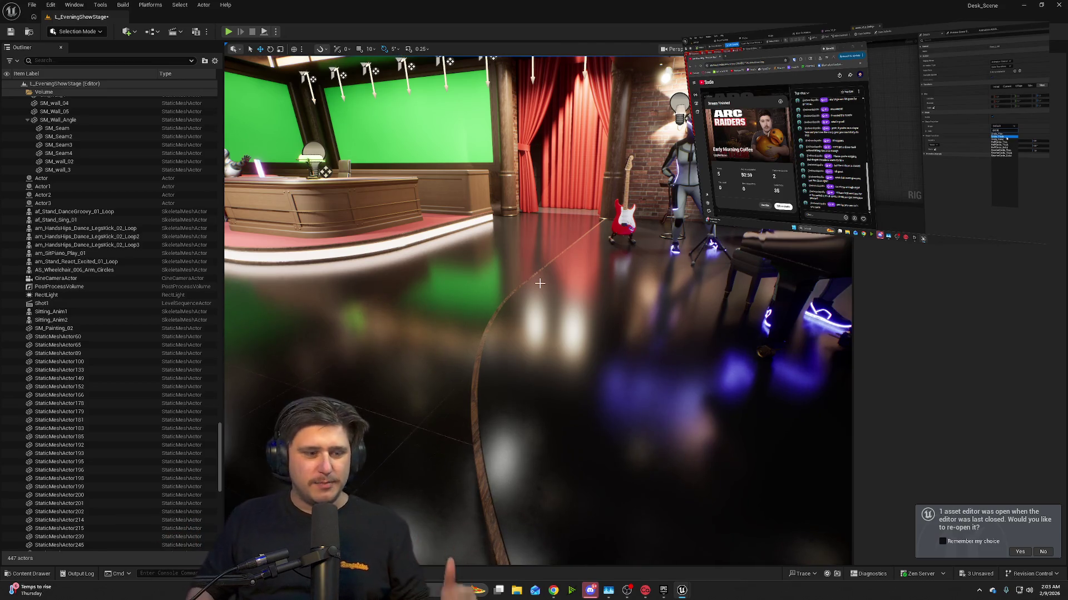
# - Pull back to a wide stage shot, then turn toward the red curtains beside the couch
pyautogui.moveTo(539, 284)
pyautogui.mouseDown()
pyautogui.moveTo(542, 312)
pyautogui.moveTo(590, 259)
pyautogui.moveTo(669, 285)
pyautogui.mouseUp()
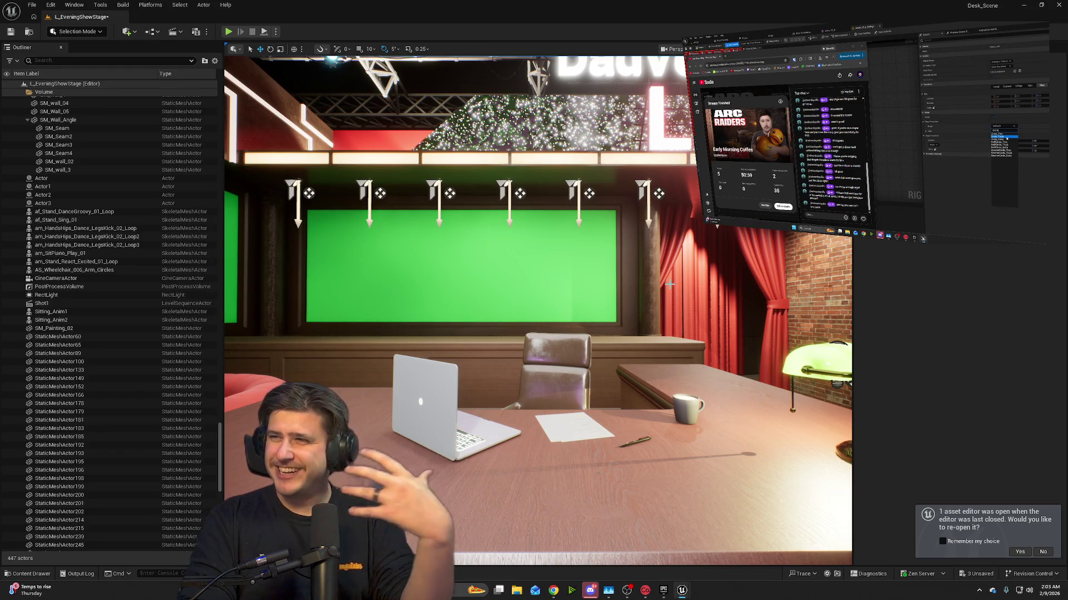
pyautogui.moveTo(672, 303); pyautogui.dragTo(561, 270)
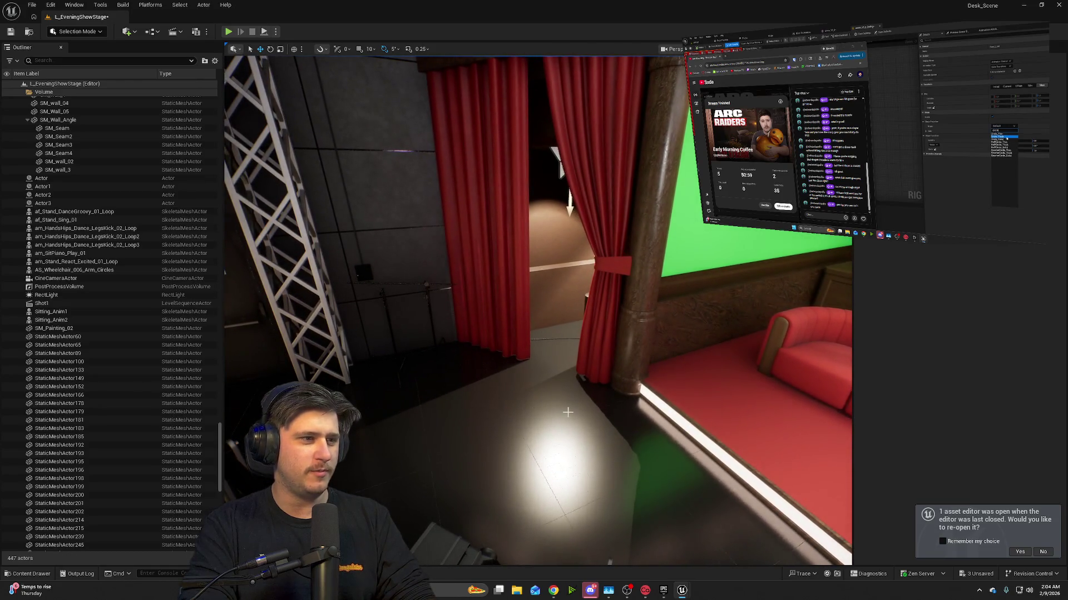
# - Sweep the view down across the stage floor, then go to the YouTube home page
pyautogui.moveTo(734, 368); pyautogui.dragTo(717, 363)
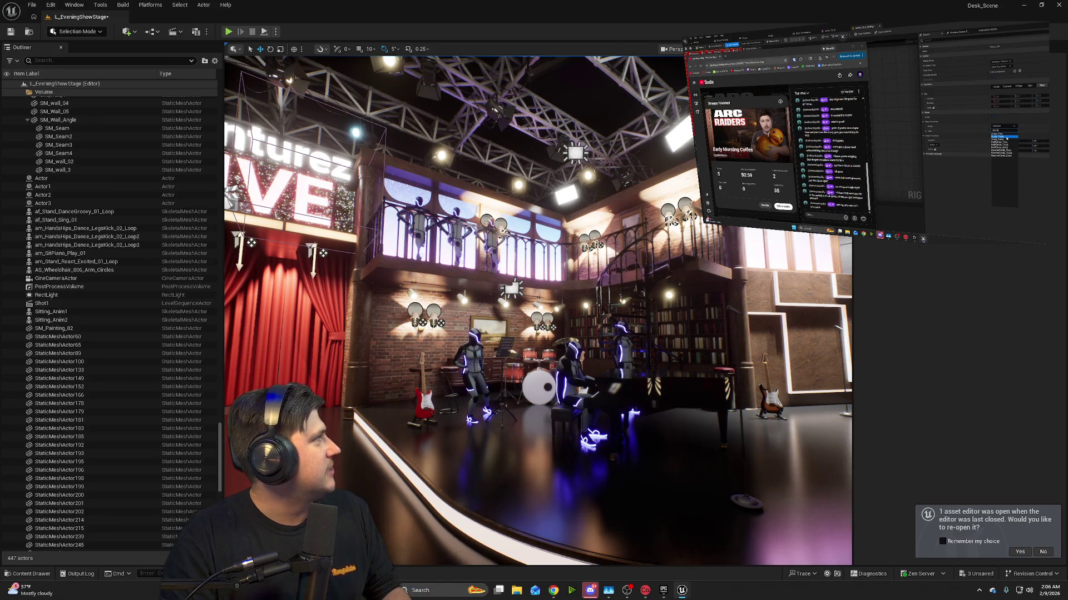
pyautogui.click(720, 73)
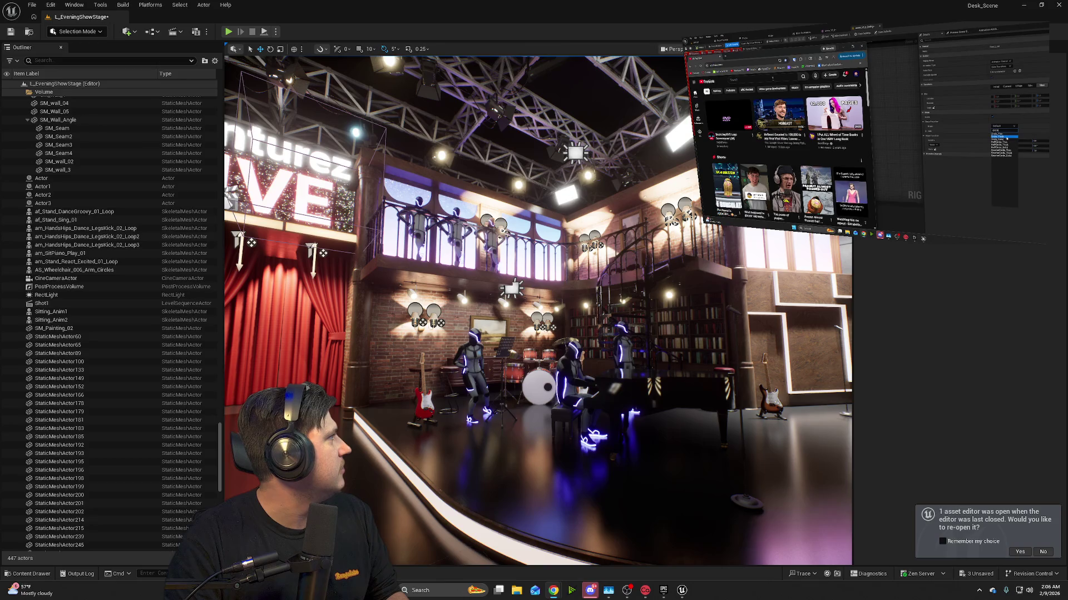
# - Search YouTube for the channel and open its 'Starting Soon' live stream from the Live videos
pyautogui.write('the b')
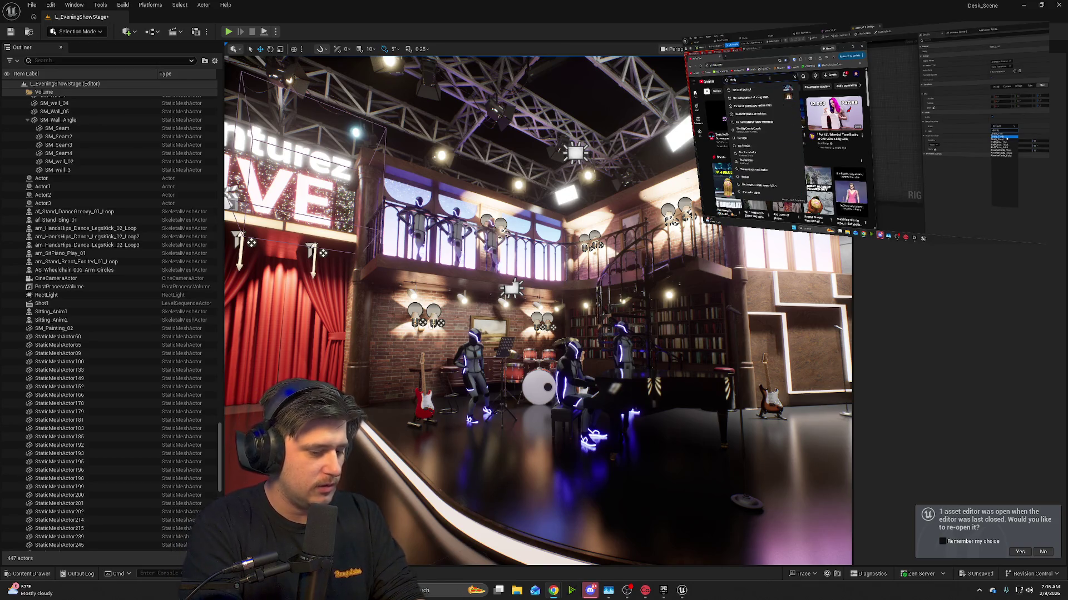
pyautogui.write('urnt peanut')
pyautogui.press('Return')
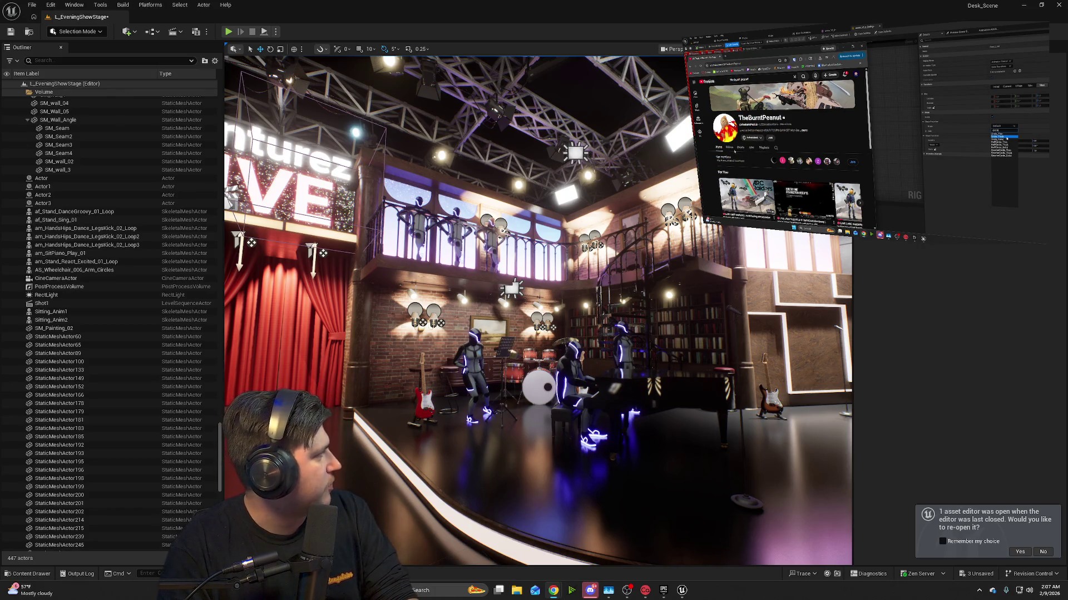
pyautogui.click(752, 148)
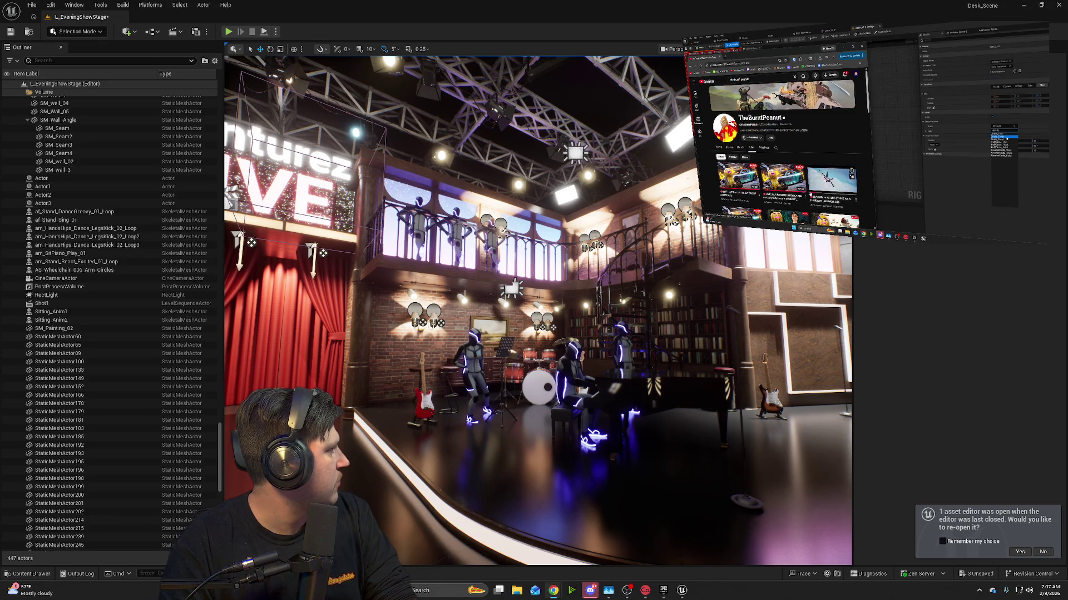
pyautogui.scroll(-3, 810, 194)
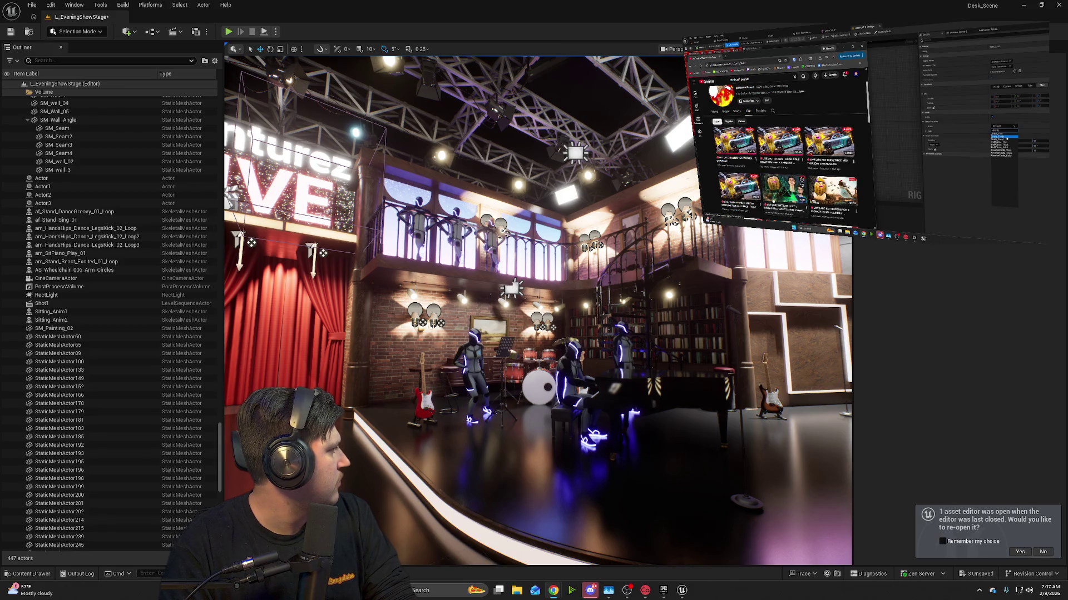
pyautogui.click(782, 191)
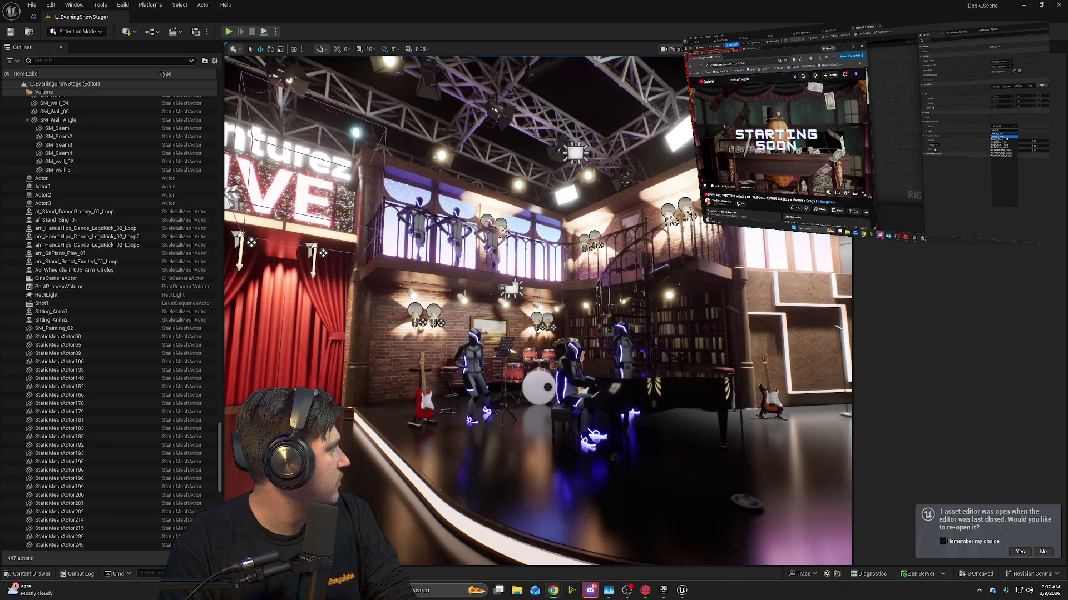
pyautogui.hotkey('alt', 'Left')
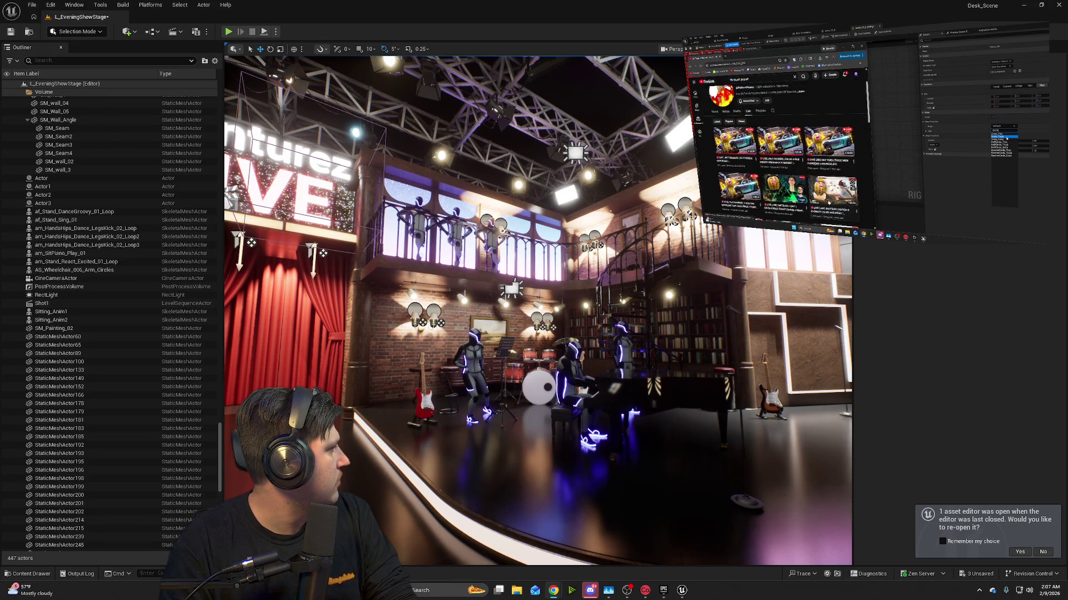
pyautogui.click(829, 192)
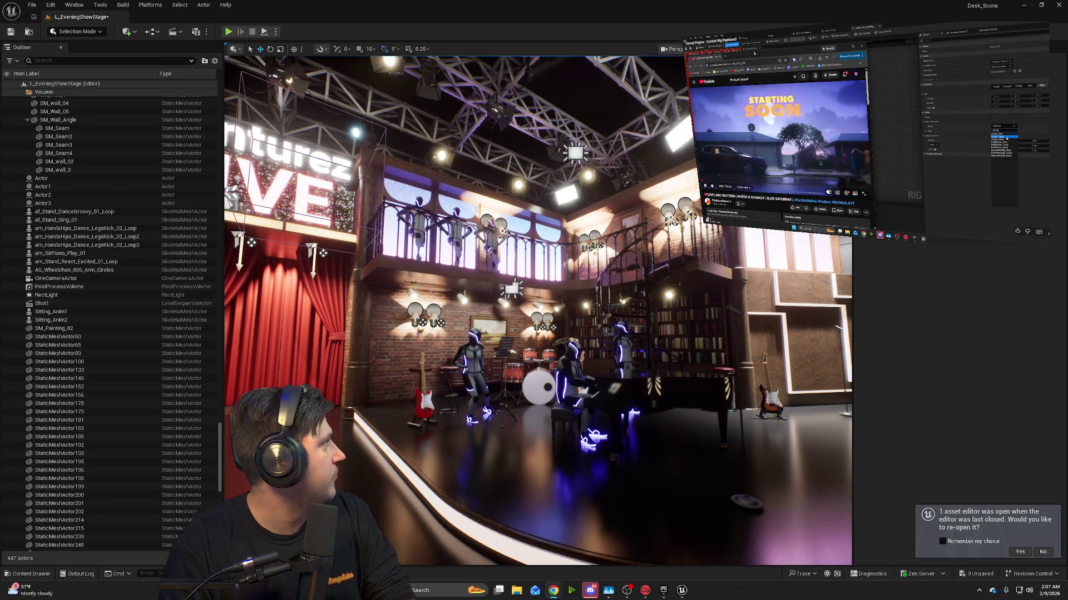
# - Enlarge the browser on the main screen, pause the stream, and return it to the side monitor
pyautogui.moveTo(754, 53)
pyautogui.mouseDown()
pyautogui.moveTo(195, 139)
pyautogui.moveTo(528, 98)
pyautogui.moveTo(442, 58)
pyautogui.mouseUp()
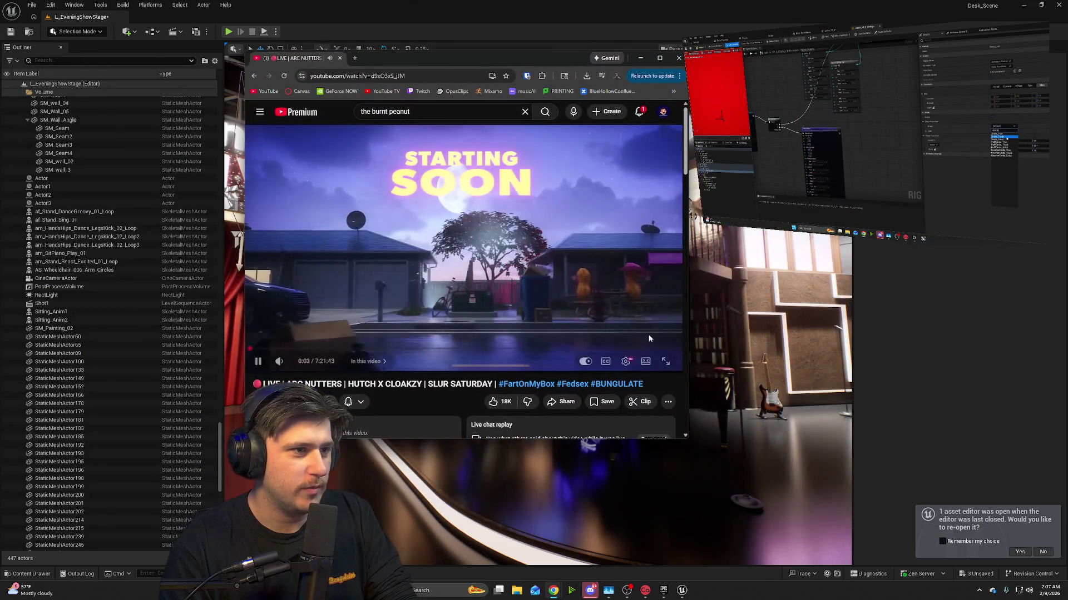
pyautogui.moveTo(688, 439)
pyautogui.mouseDown()
pyautogui.moveTo(795, 507)
pyautogui.moveTo(950, 556)
pyautogui.mouseUp()
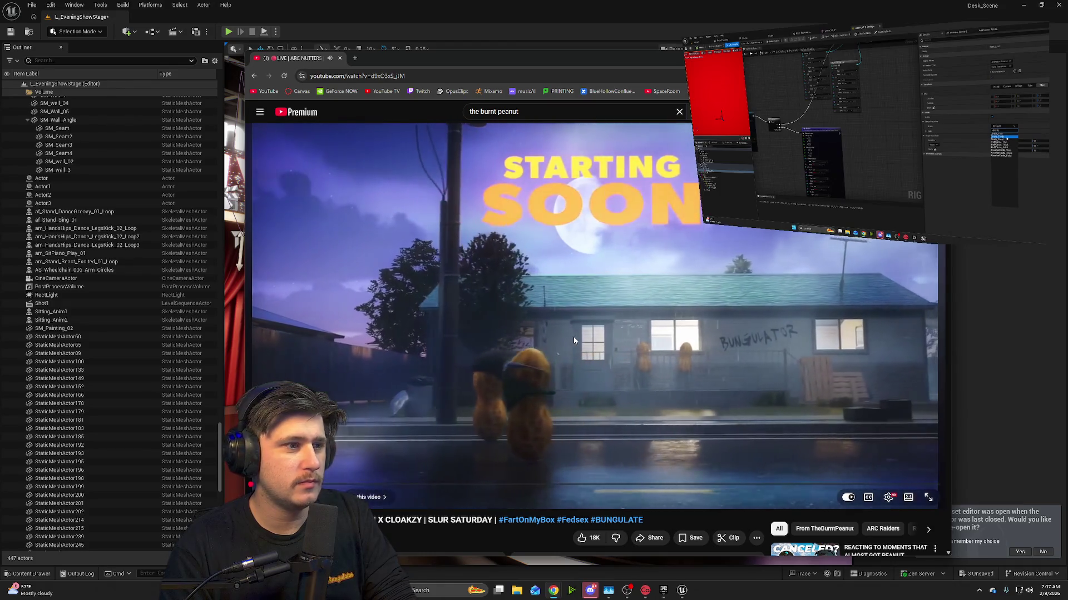
pyautogui.click(572, 335)
pyautogui.moveTo(672, 59)
pyautogui.mouseDown()
pyautogui.moveTo(0, 267)
pyautogui.moveTo(0, 167)
pyautogui.mouseUp()
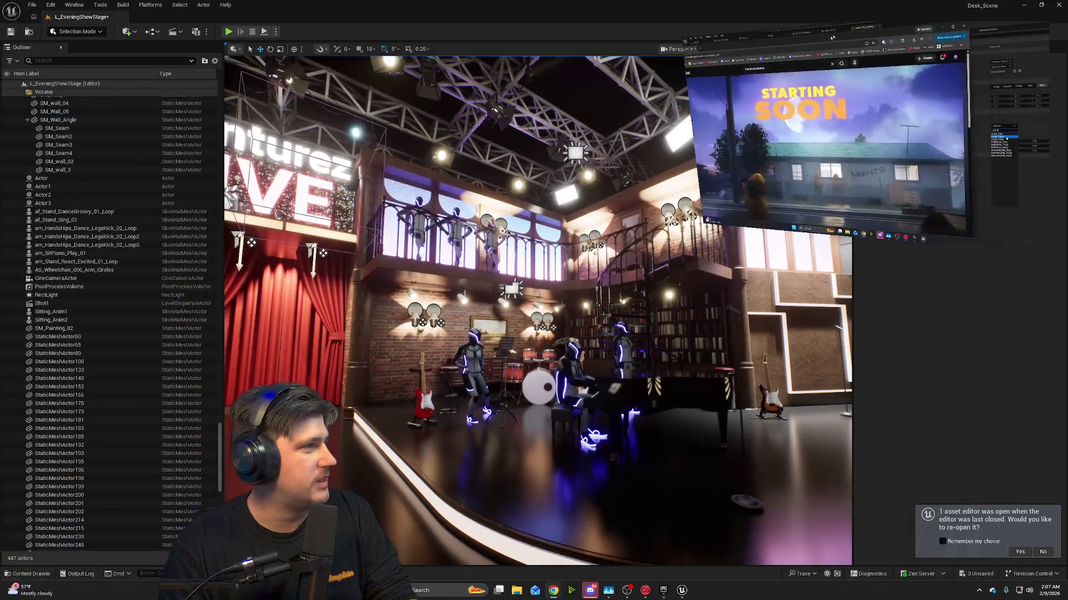
# - Orbit the view past the audience seats to settle on the band stage balcony
pyautogui.moveTo(620, 474); pyautogui.dragTo(528, 448)
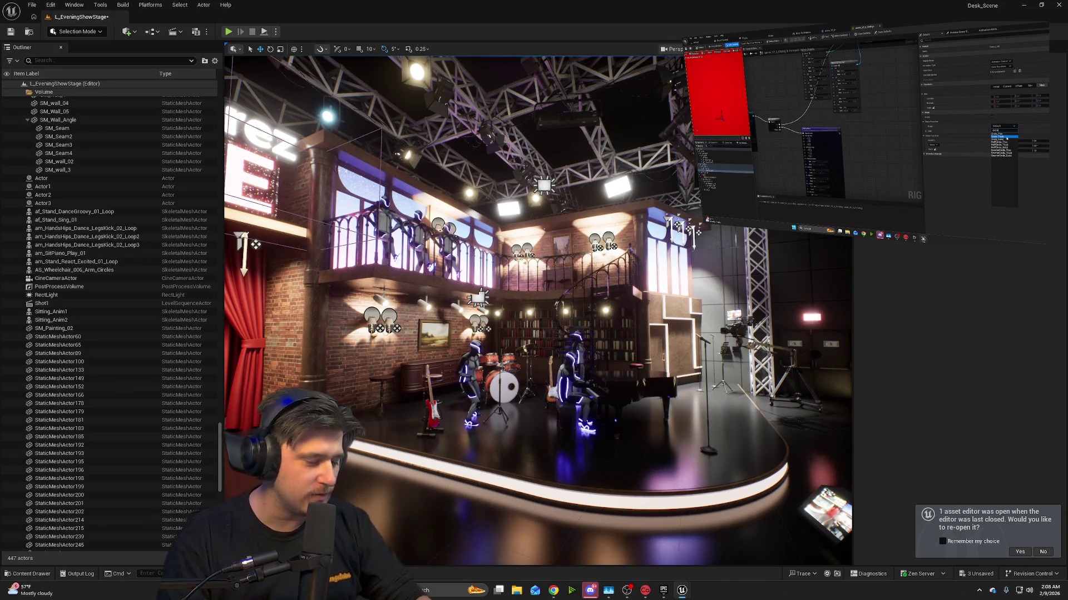
pyautogui.moveTo(576, 321)
pyautogui.mouseDown()
pyautogui.moveTo(576, 378)
pyautogui.moveTo(576, 266)
pyautogui.moveTo(578, 356)
pyautogui.moveTo(545, 345)
pyautogui.moveTo(611, 312)
pyautogui.moveTo(601, 311)
pyautogui.mouseUp()
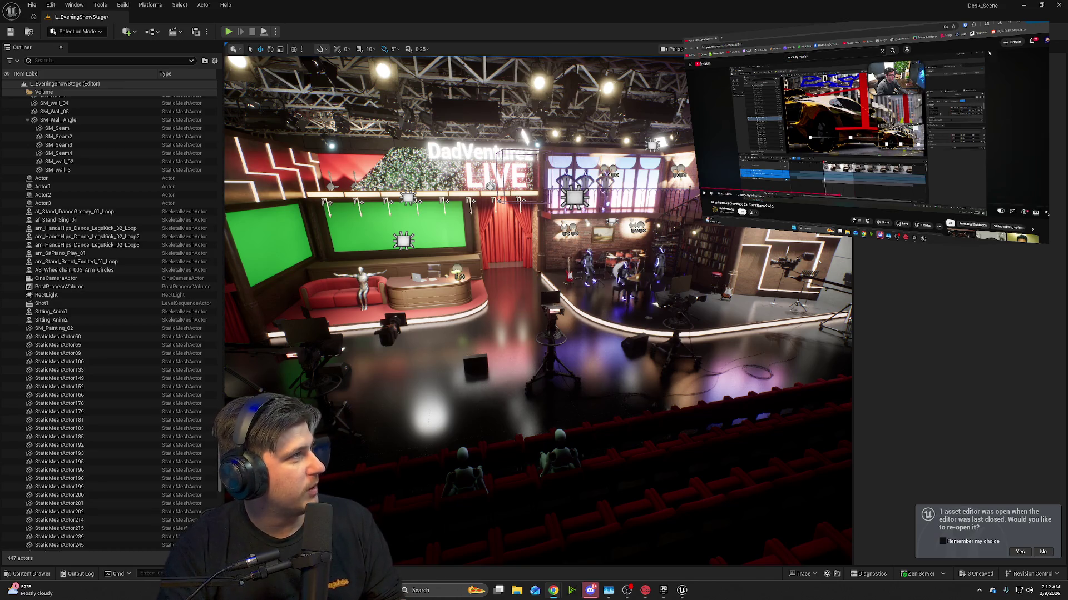
# - Open the notifications list and close it again
pyautogui.click(1032, 42)
pyautogui.click(1033, 43)
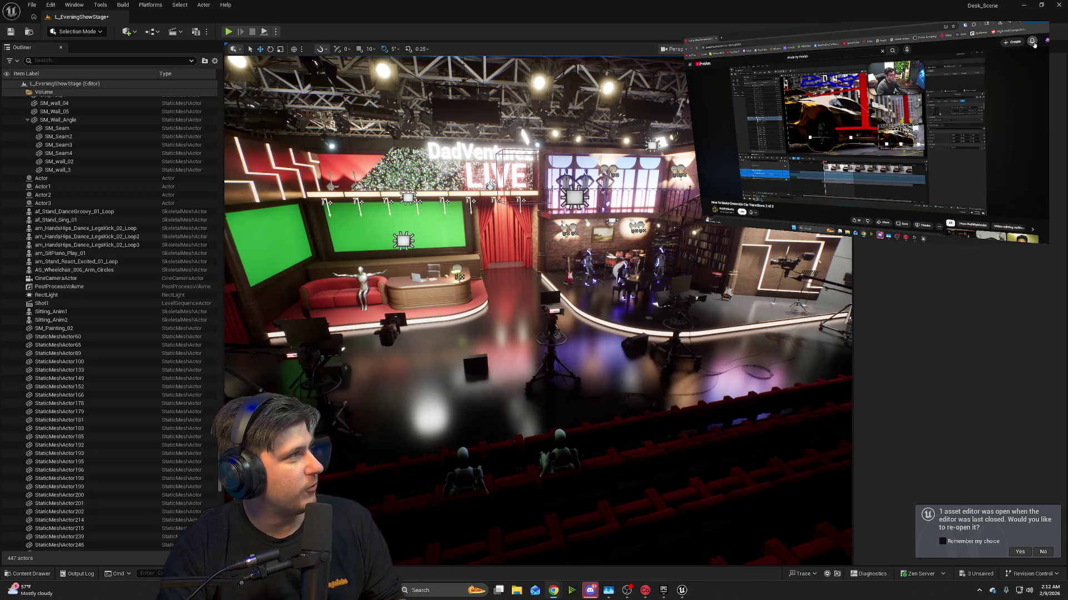